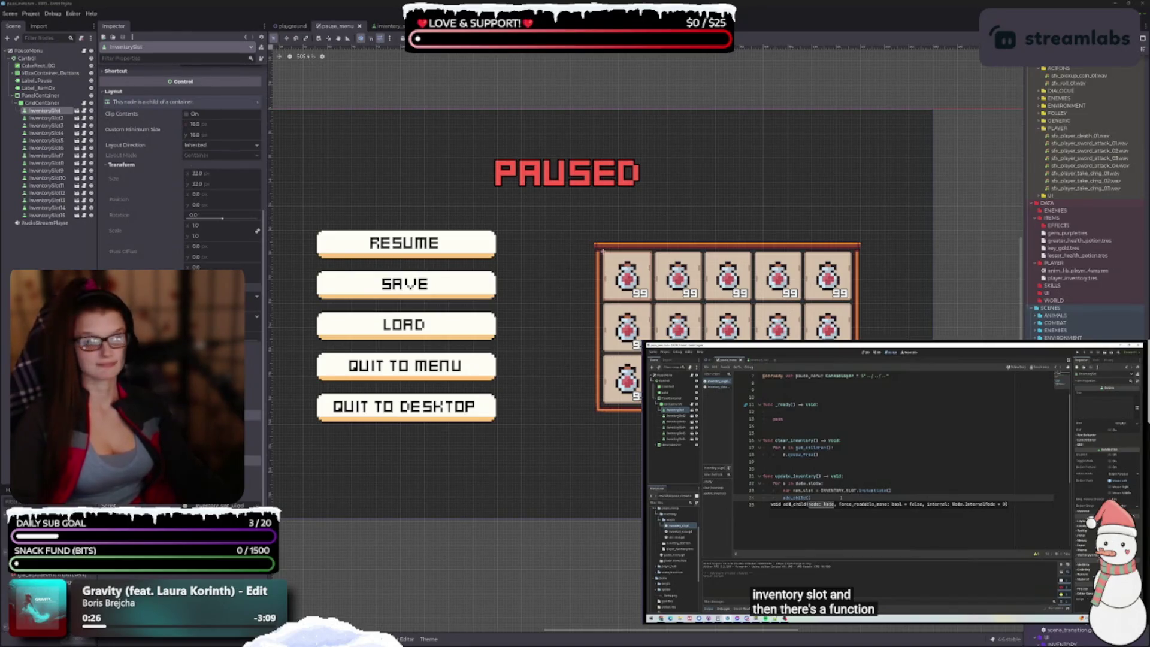
Step: From pause_menu's InventorySlot15, open the inventory_slot scene and select its TextureRect potion icon
mouse_move(554, 418)
left_mouse_down()
mouse_move(644, 412)
mouse_move(611, 393)
left_mouse_up()
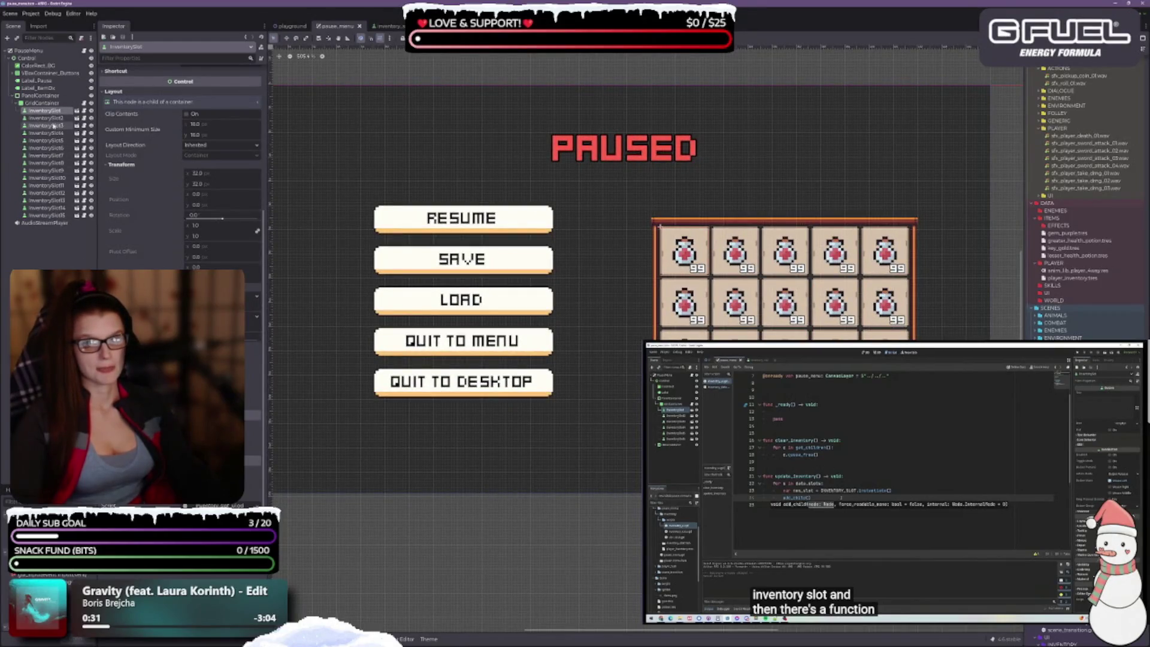
left_click(52, 216)
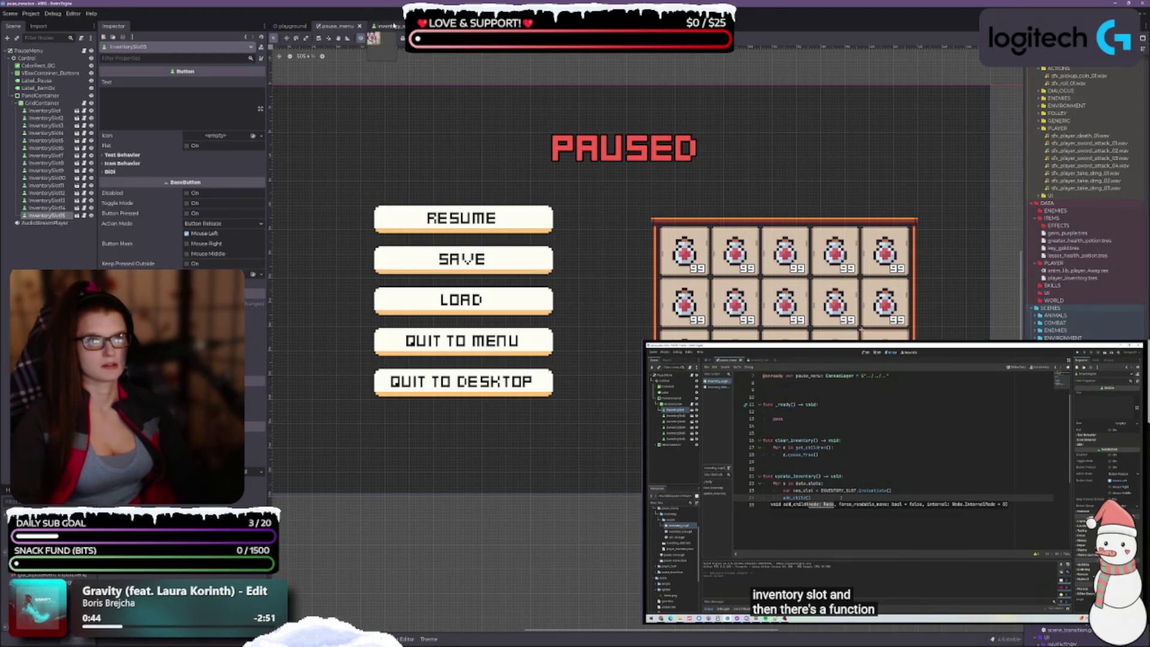
left_click(388, 26)
left_click(44, 58)
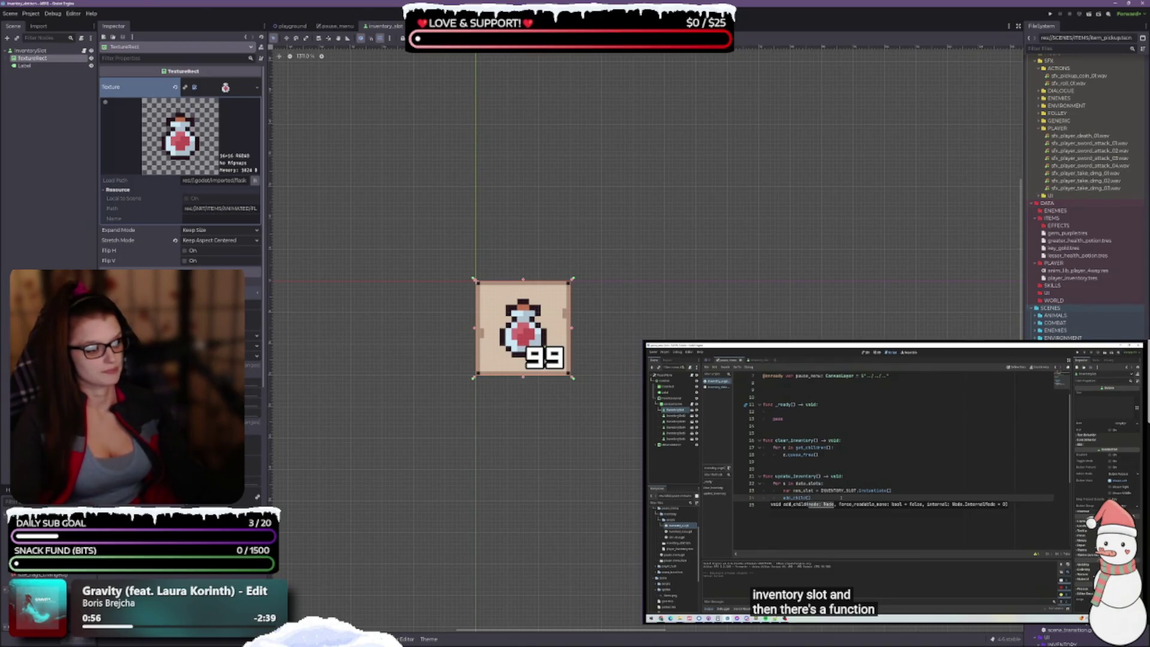
Step: Collapse the ITEMS, ART and AUDIO folders and open DATA/PLAYER/player_inventory.tres in the Inspector
scroll(1084, 192, "up", 5)
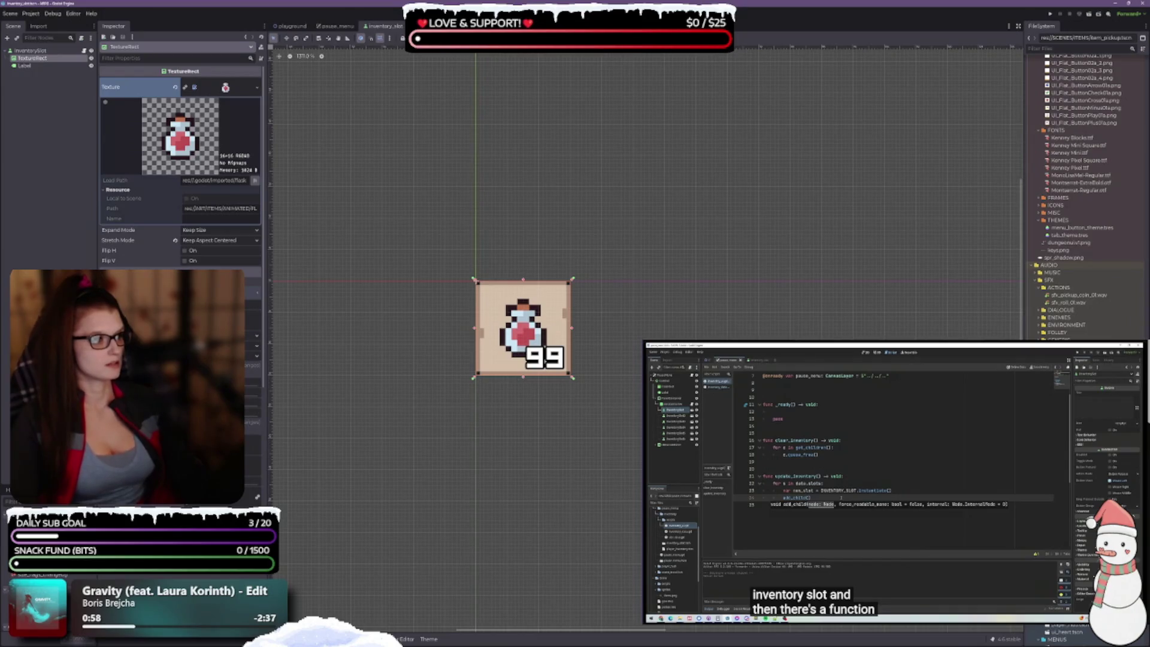
scroll(1078, 198, "up", 10)
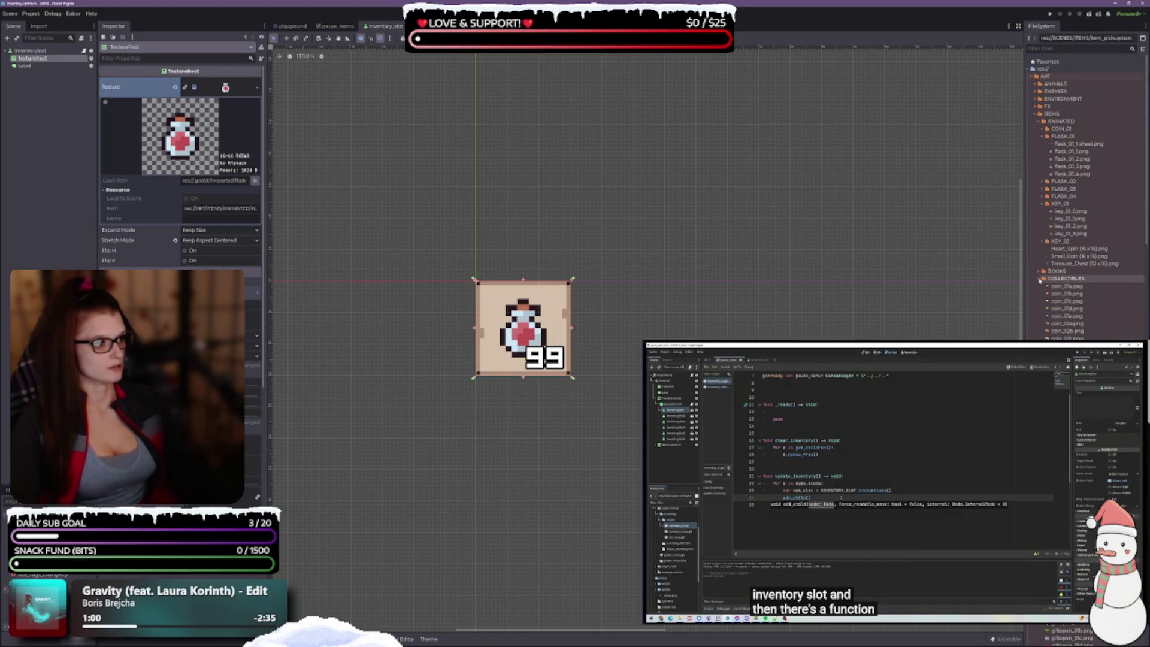
left_click(1036, 113)
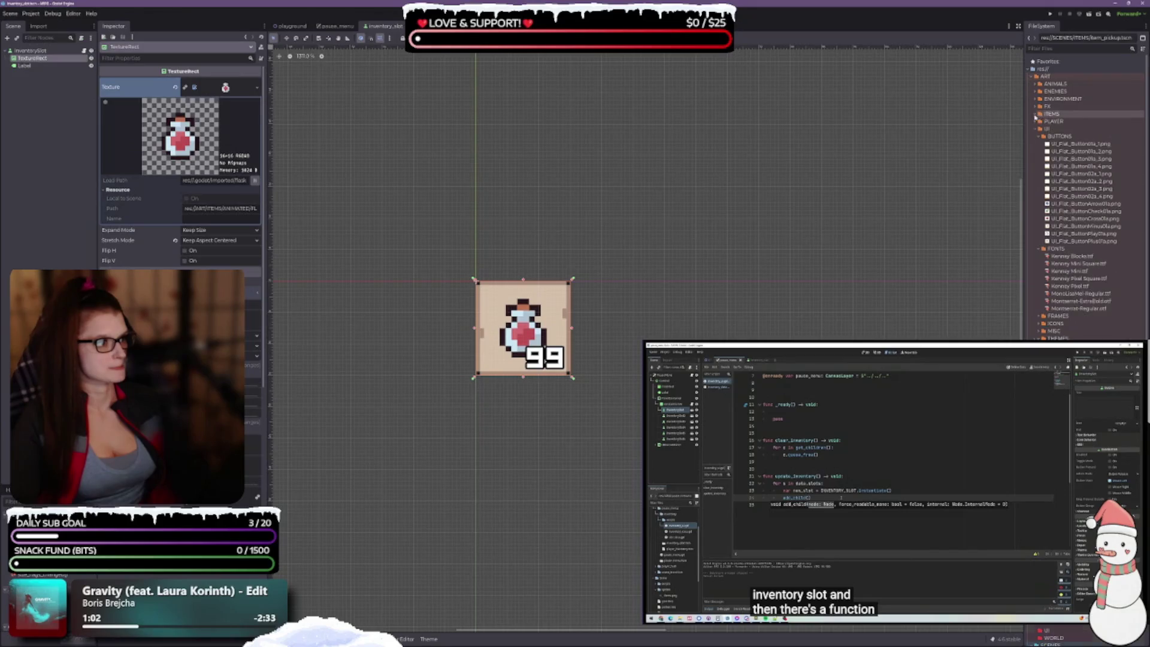
left_click(1032, 76)
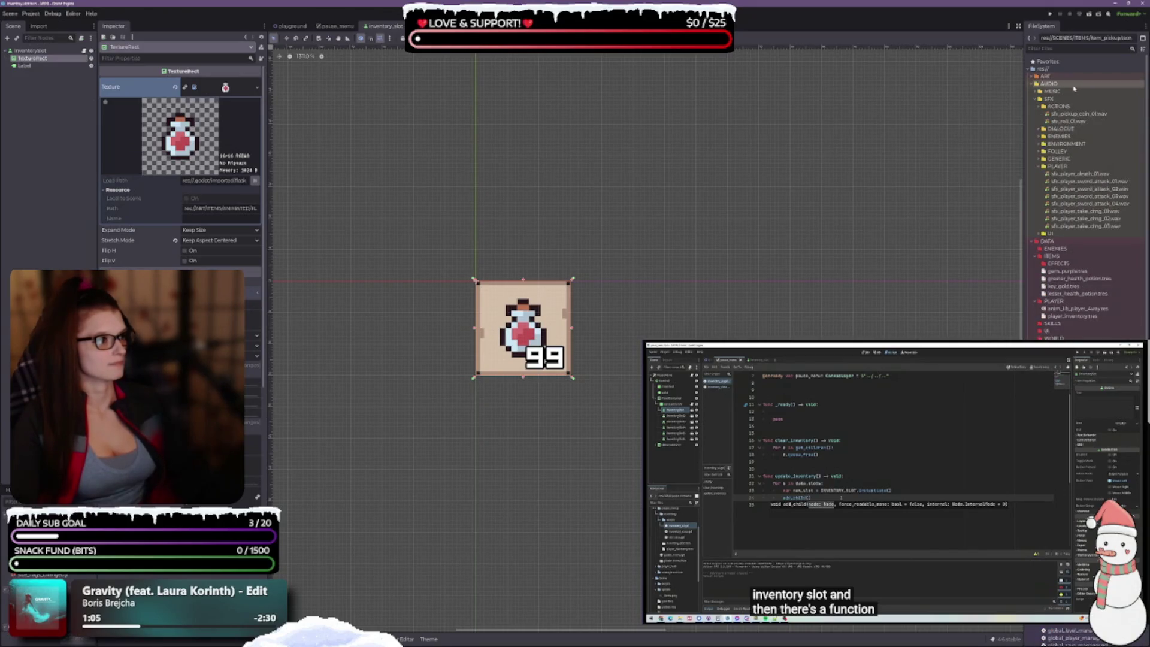
left_click(1033, 88)
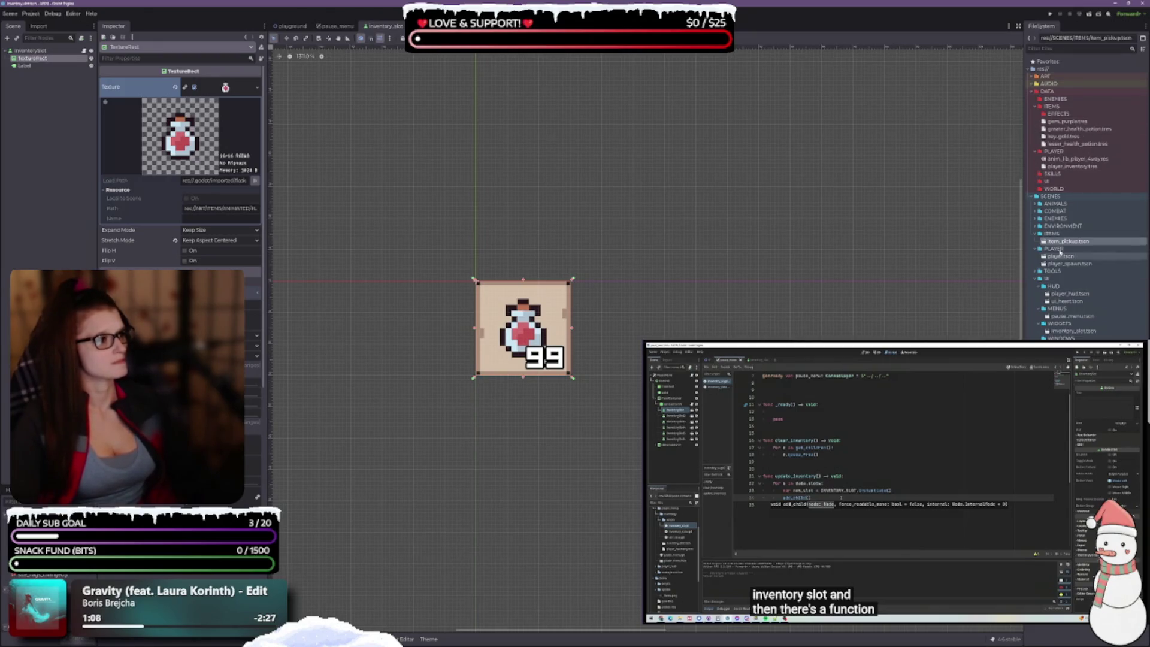
double_click(1073, 166)
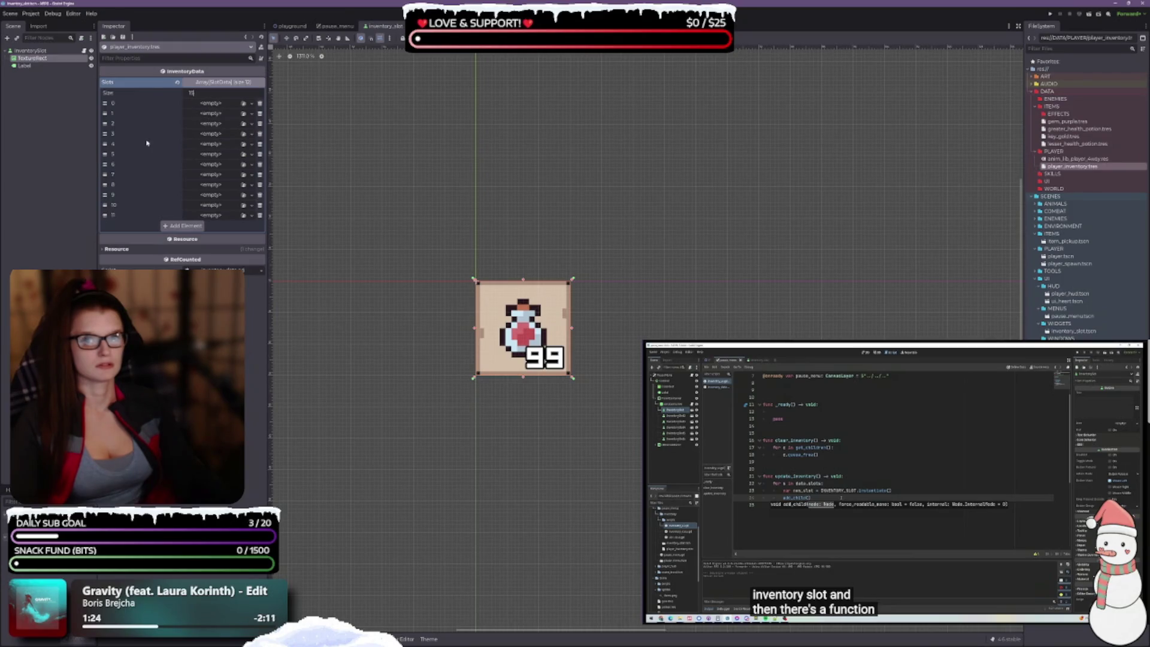
Step: Commit a Slots array size of 15 and reselect player_inventory.tres to show slots 0–14
key("Return")
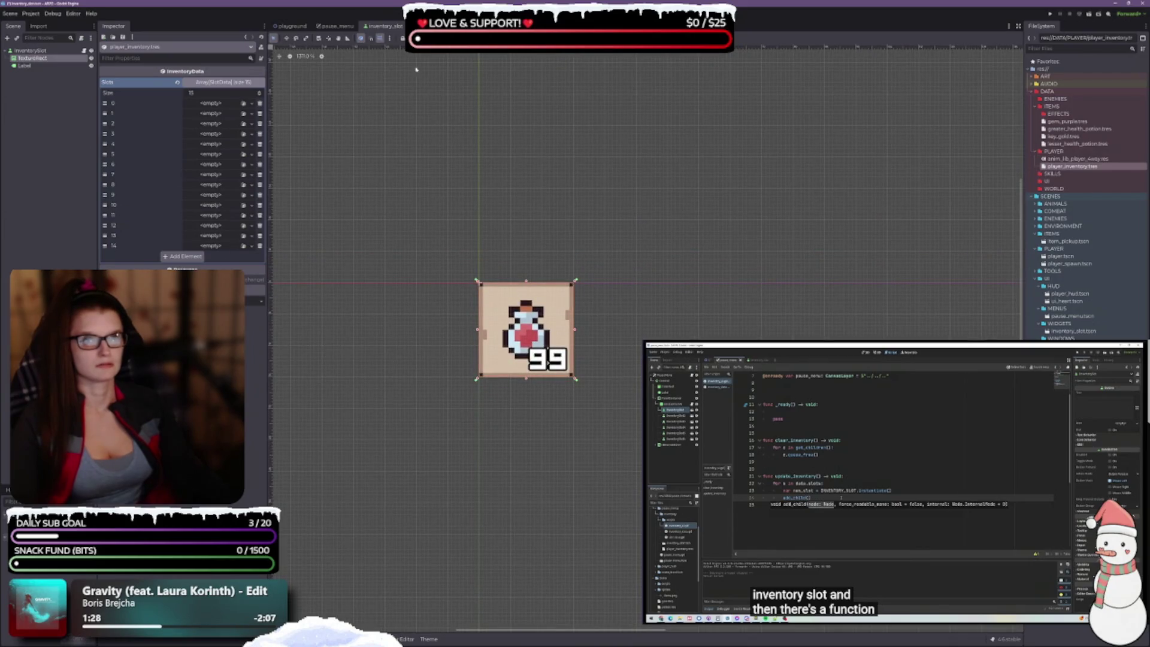
left_click(336, 27)
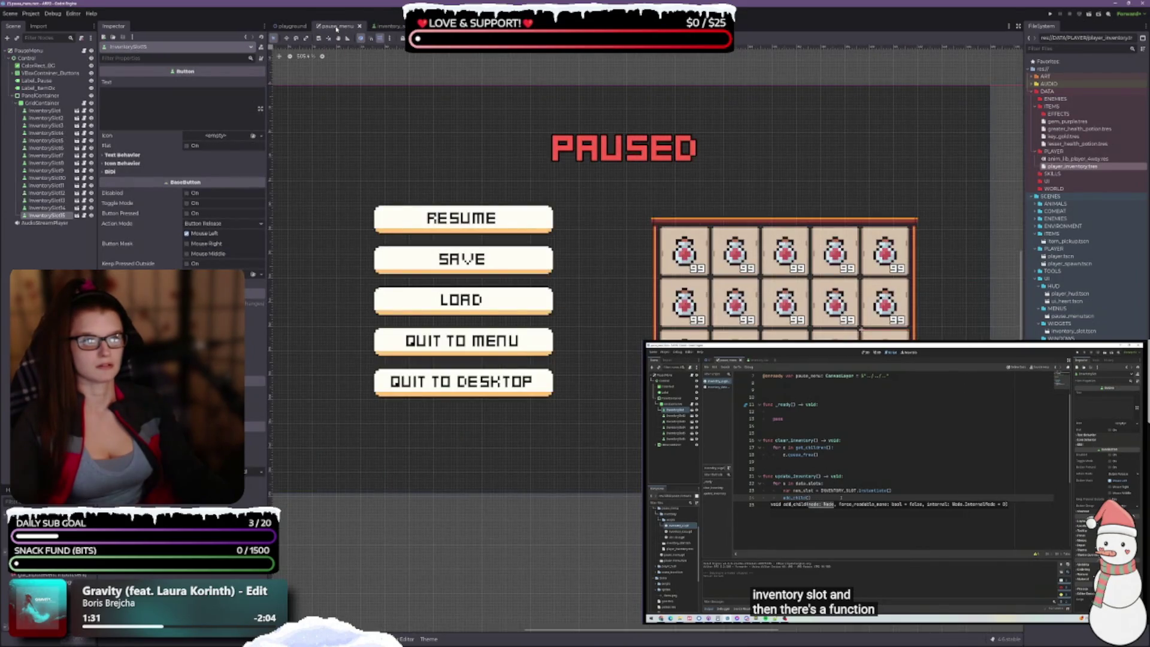
left_click(386, 27)
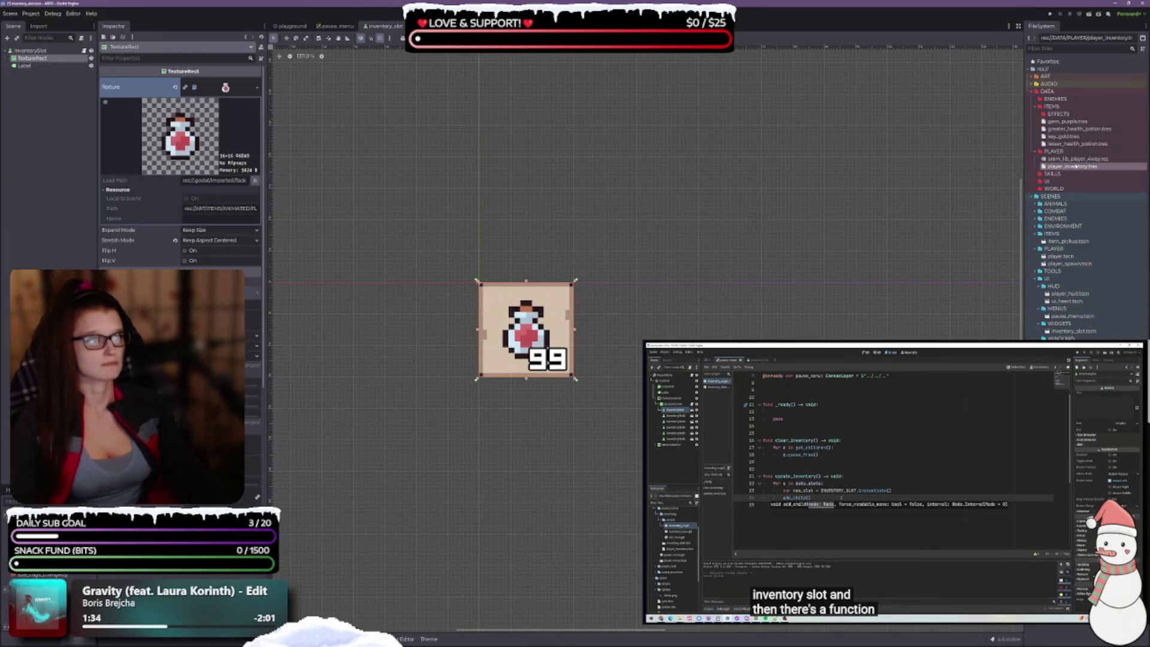
left_click(1072, 166)
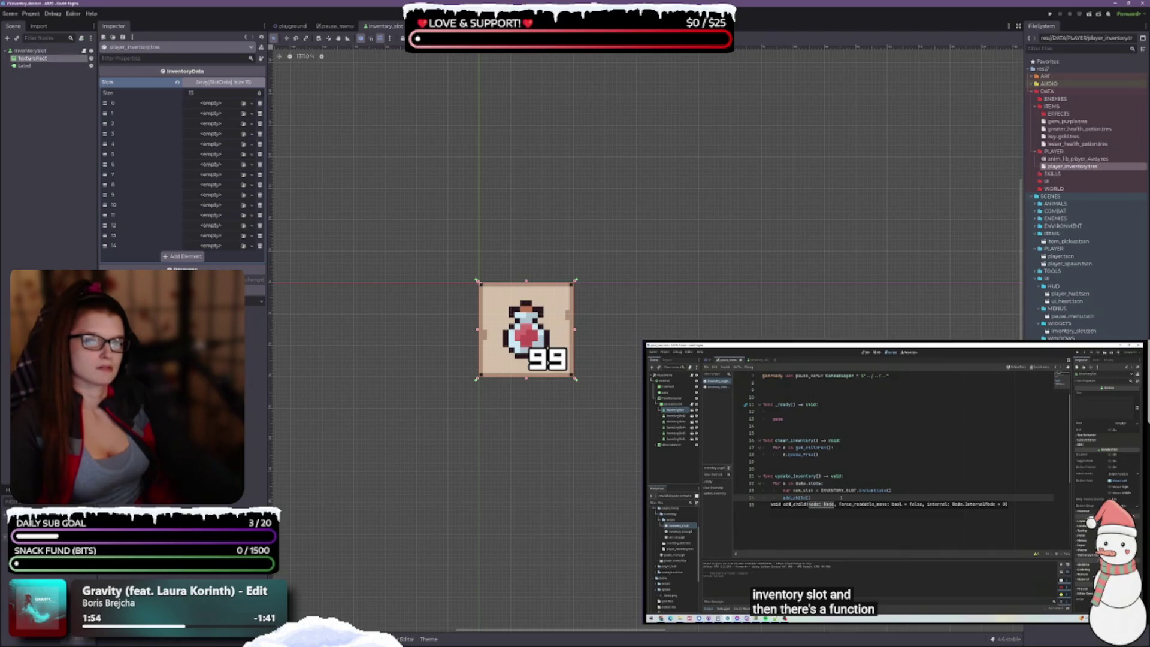
key("alt+Tab")
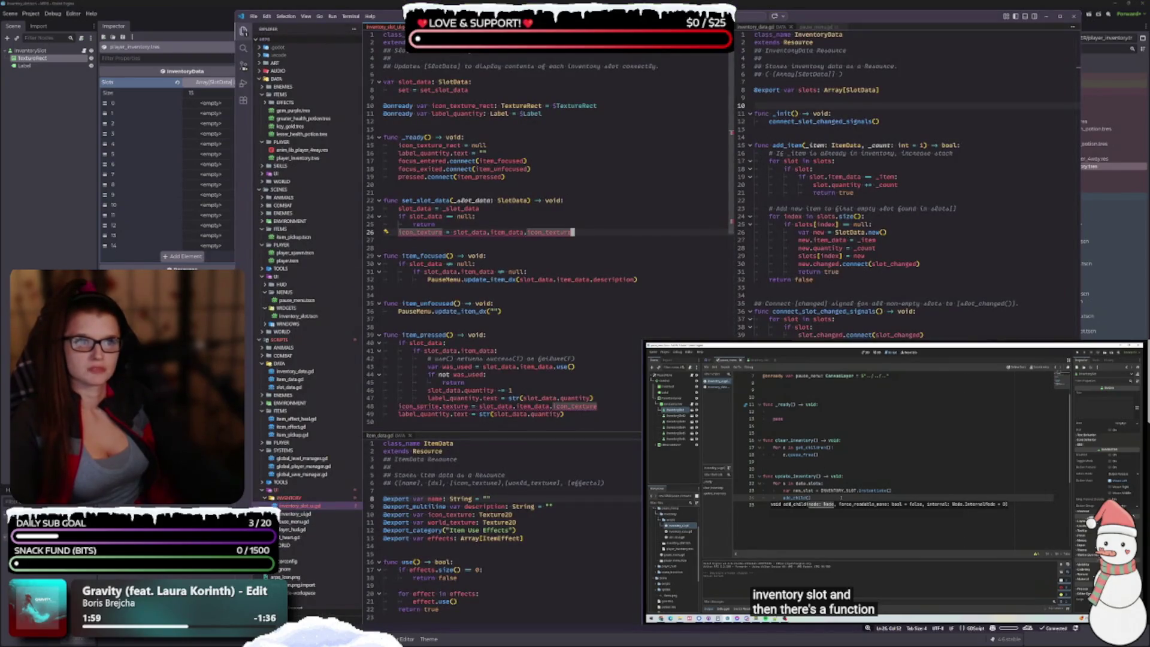
left_click(757, 27)
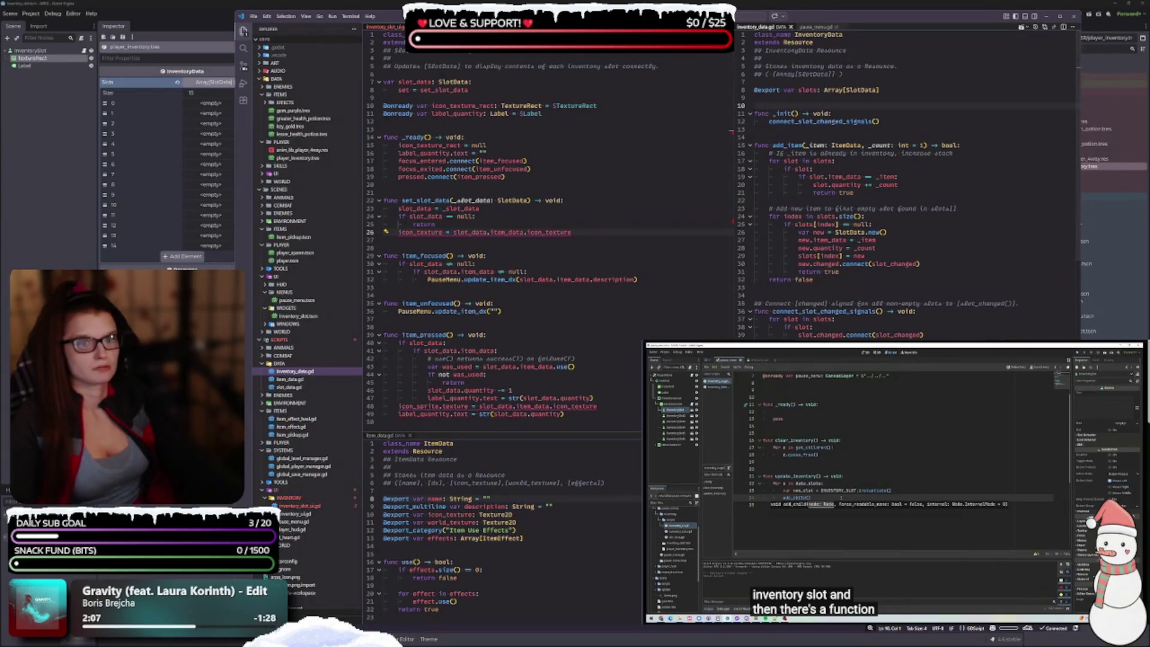
left_click(105, 91)
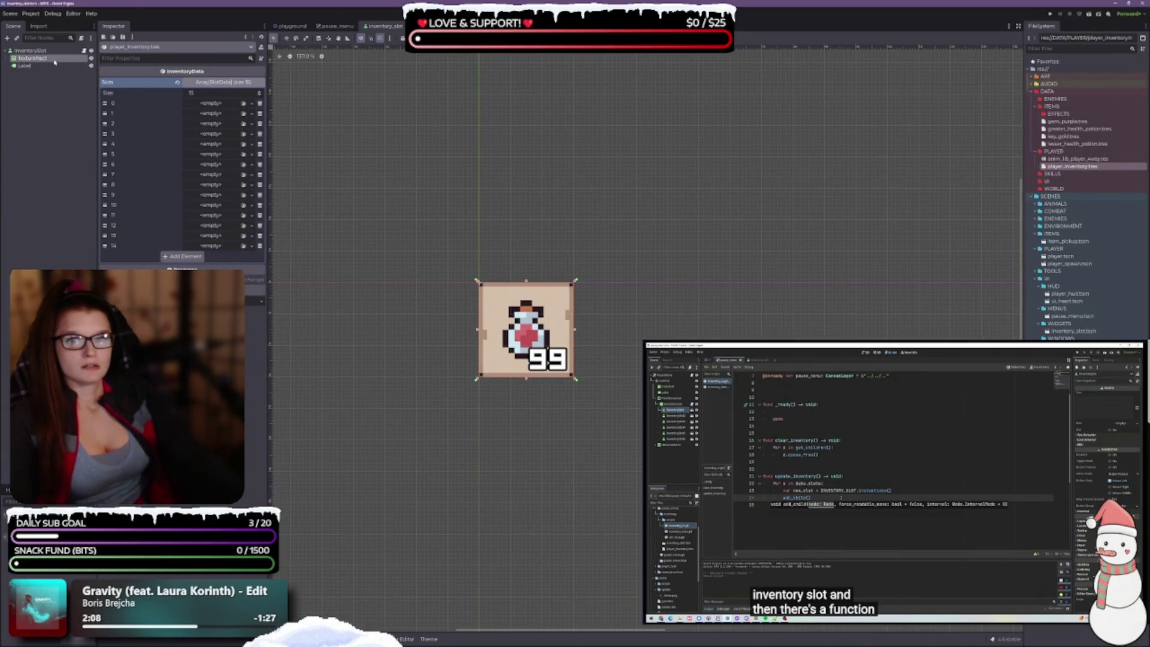
left_click(30, 51)
Step: Create a new SlotData in slot 0 of player_inventory.tres and expand it
left_click(1072, 166)
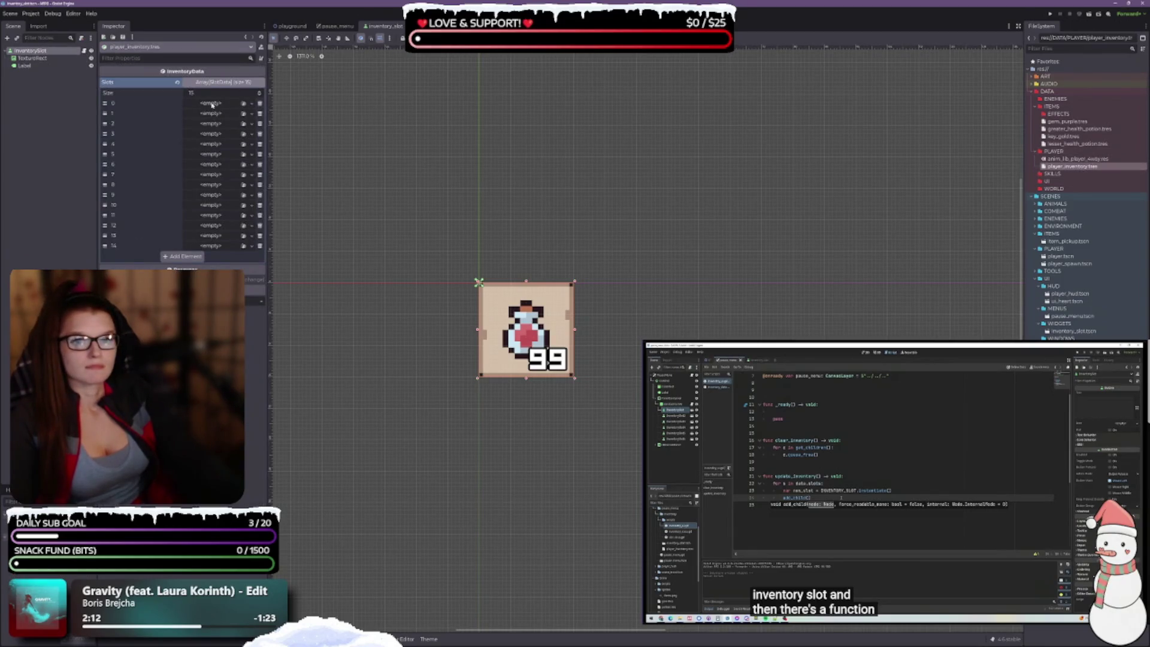
left_click(243, 105)
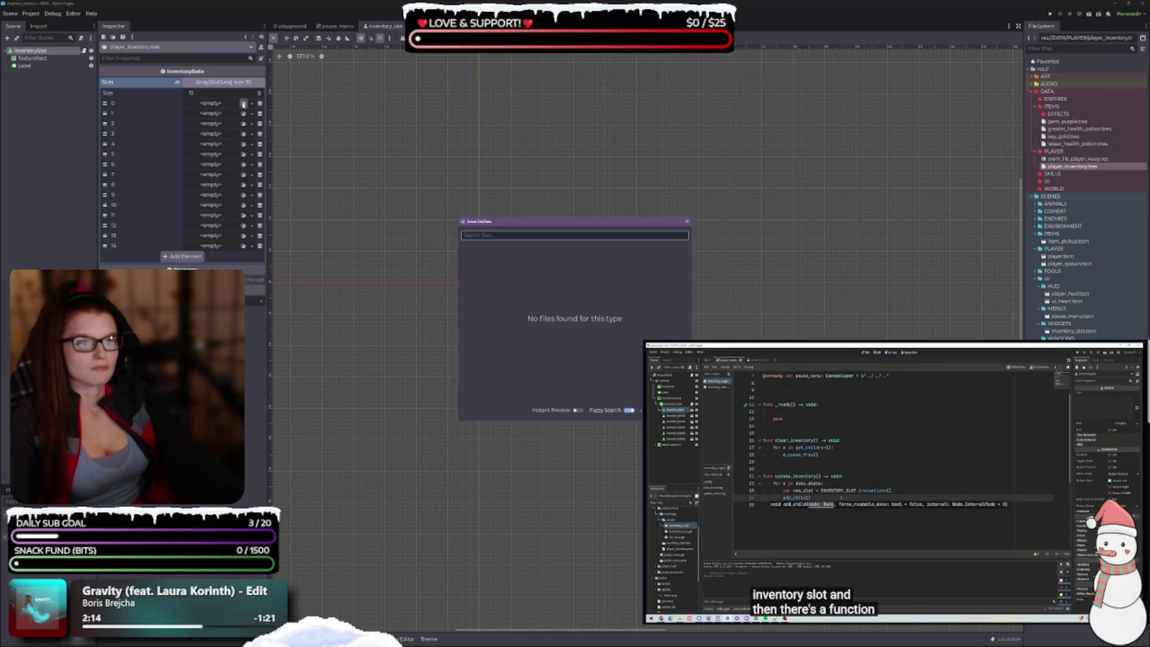
left_click(226, 107)
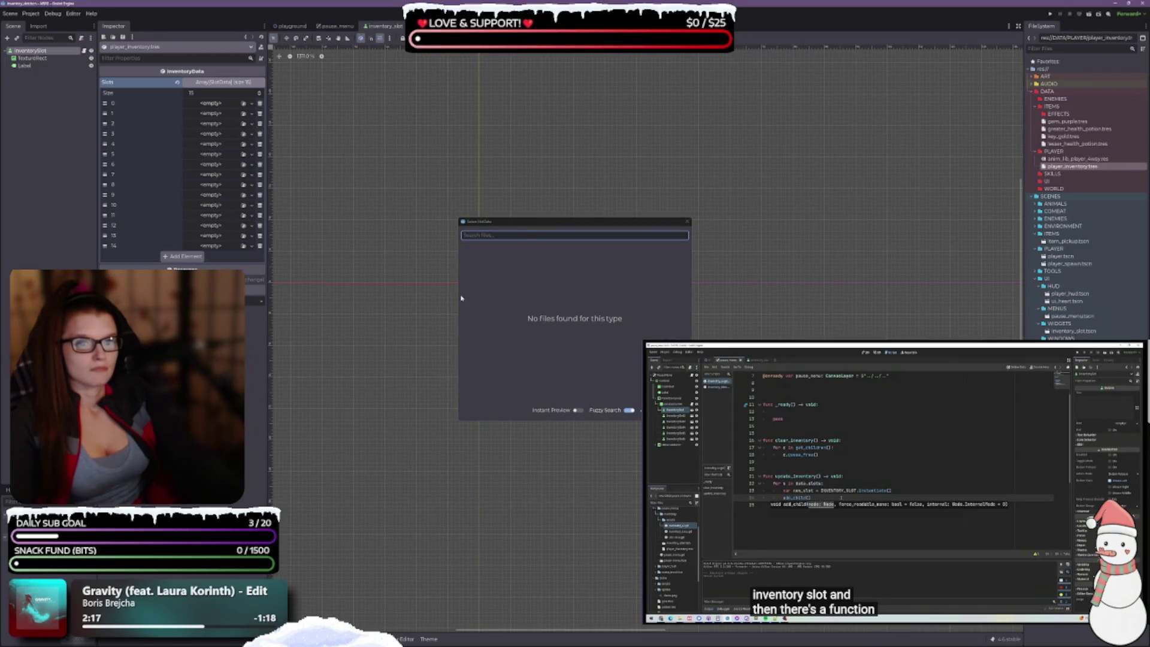
left_click(252, 104)
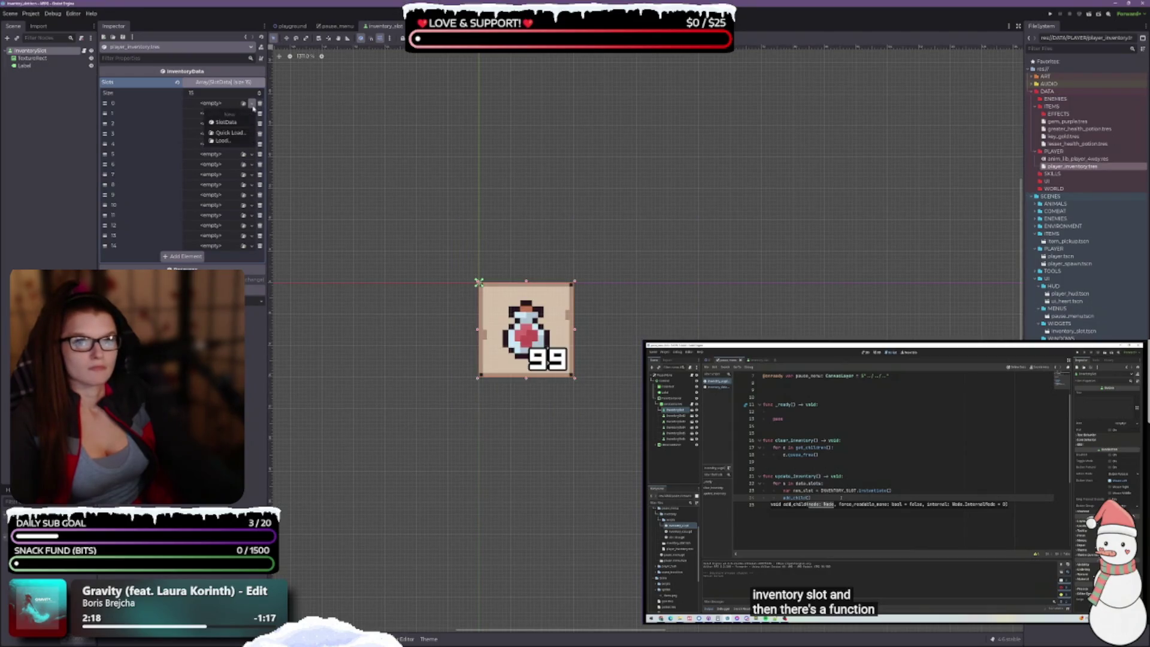
left_click(252, 107)
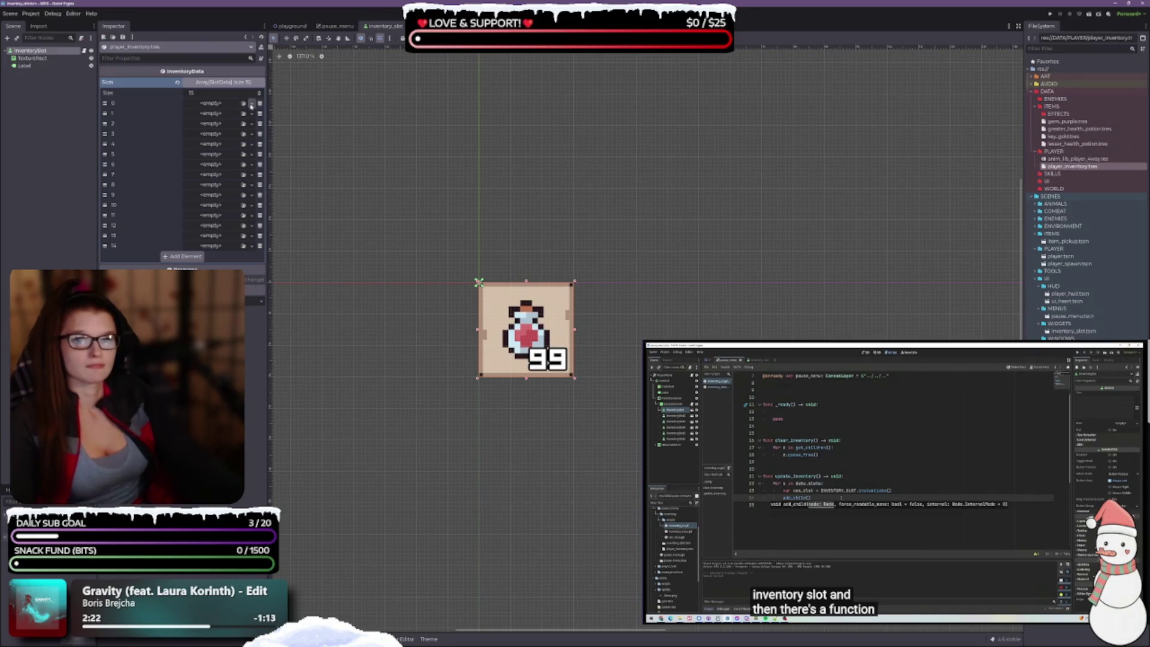
left_click(252, 103)
left_click(226, 124)
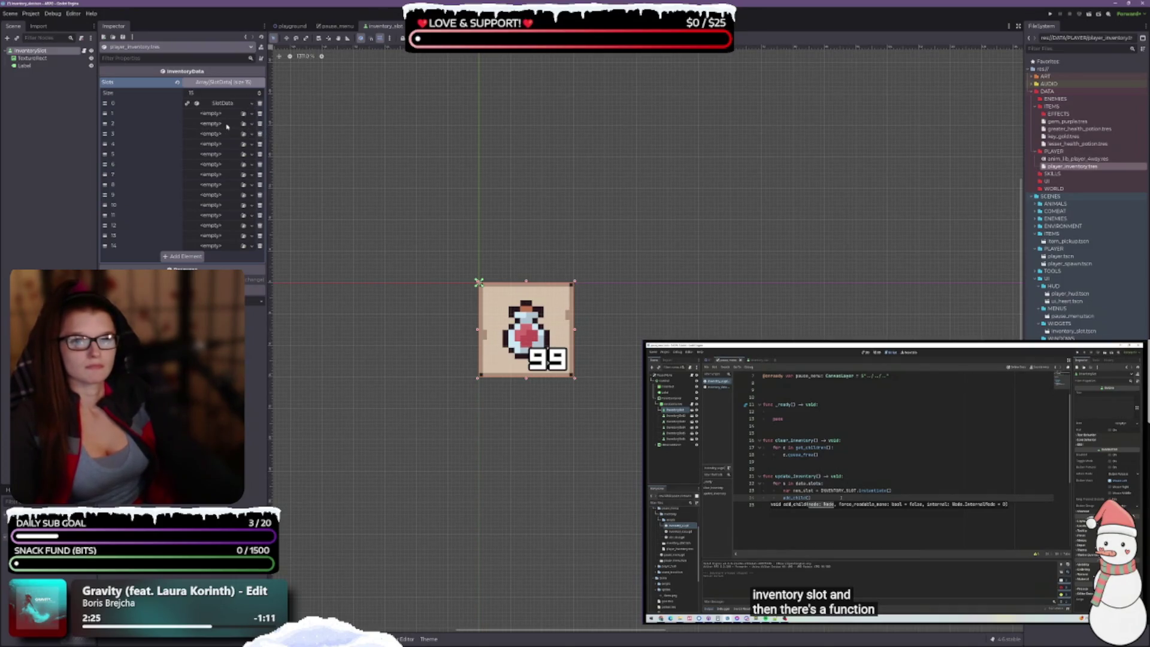
left_click(228, 105)
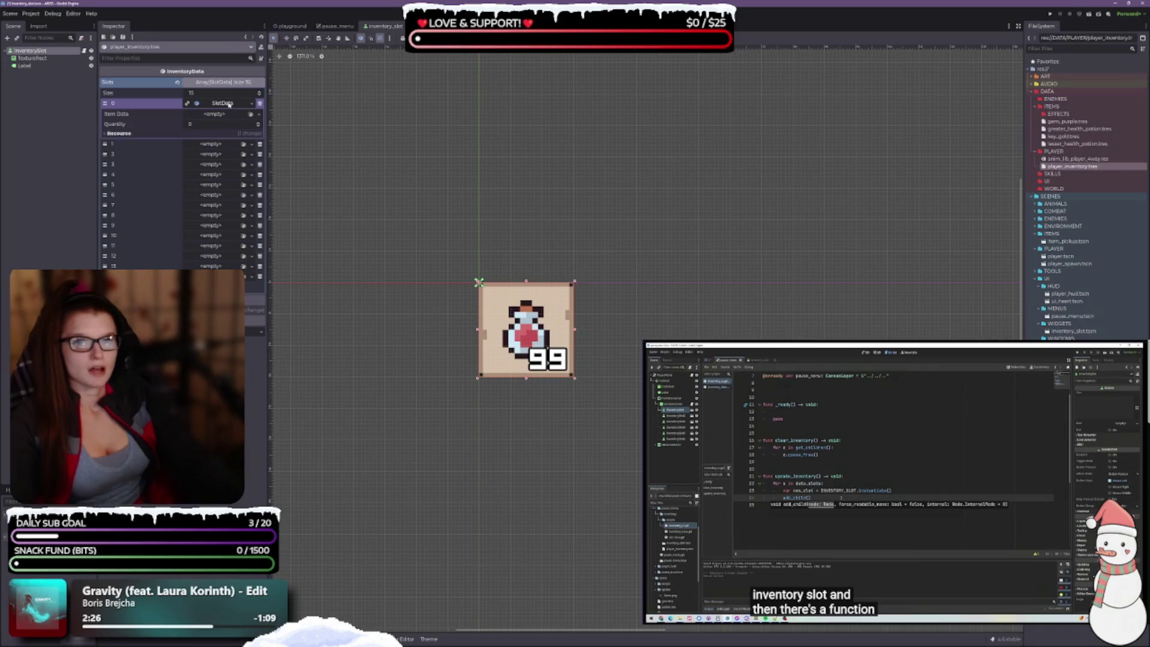
Step: Quick Load lesser_health_potion.tres as slot 0's Item Data and set Quantity to 4
left_click(260, 114)
left_click(236, 143)
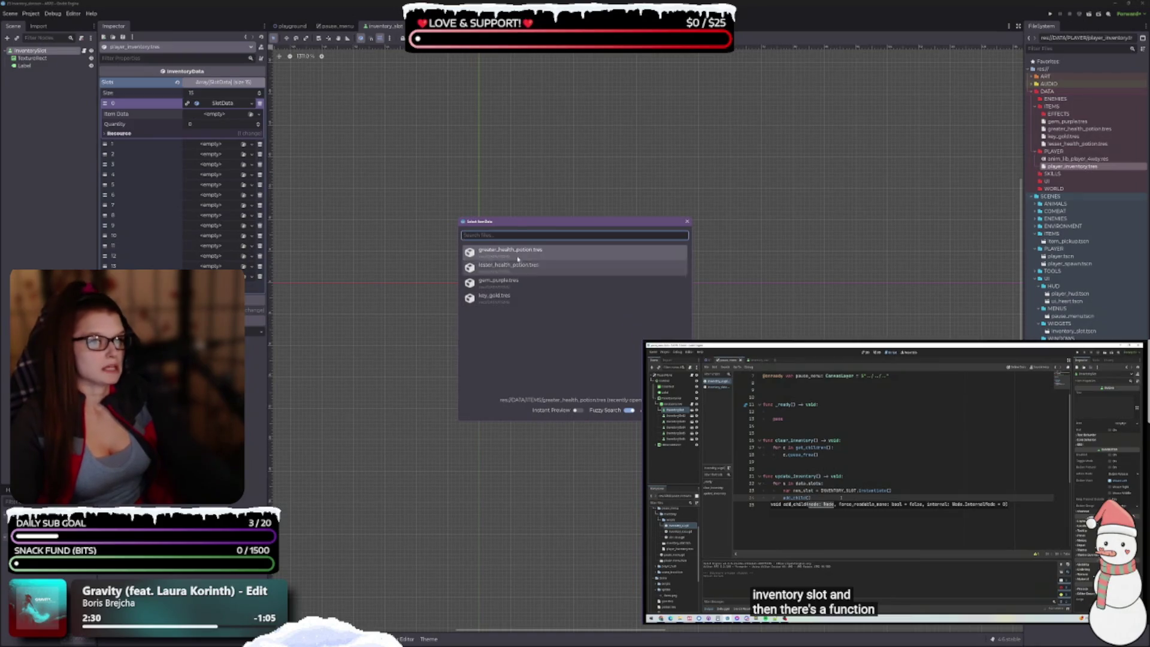
left_click(508, 266)
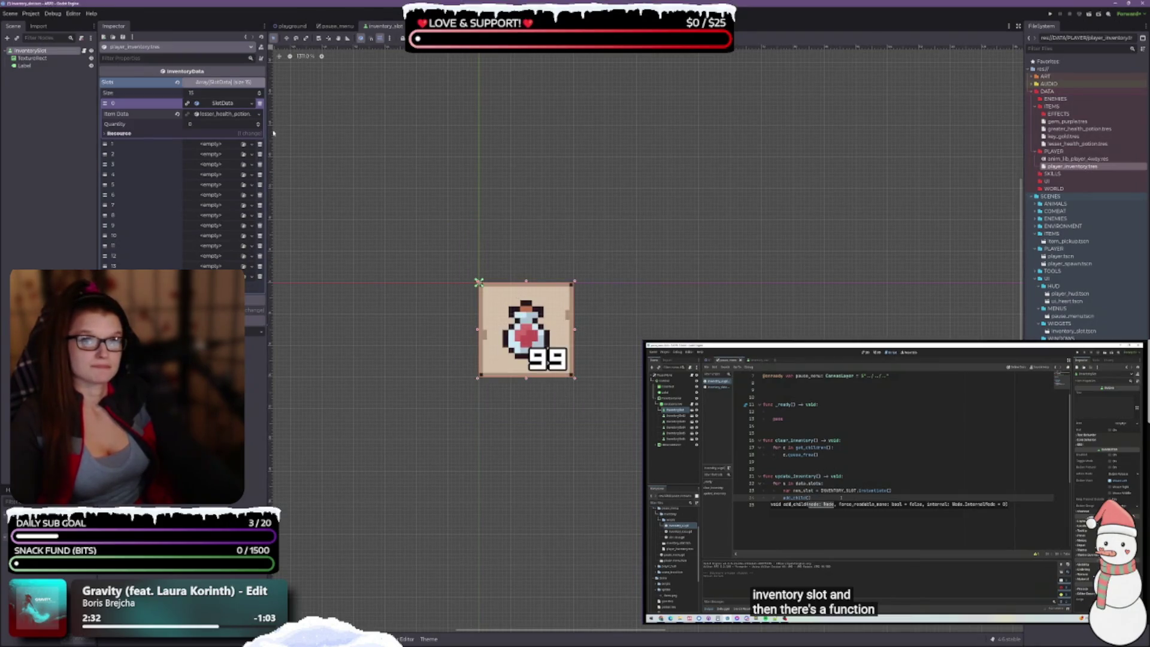
left_click(237, 125)
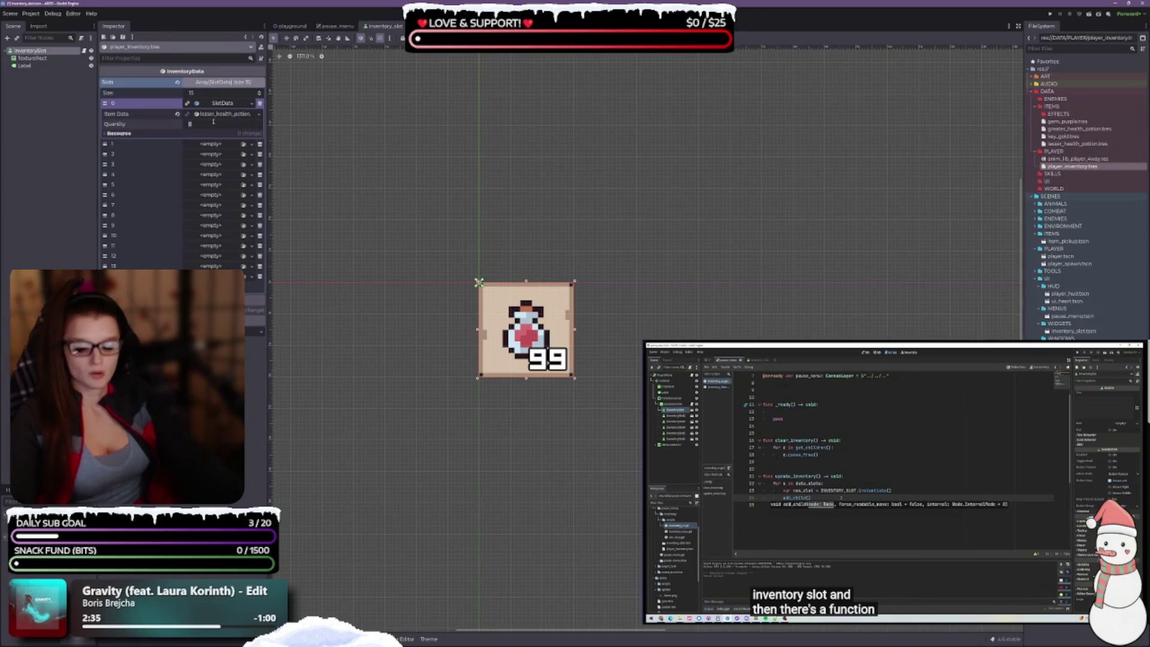
key("Return")
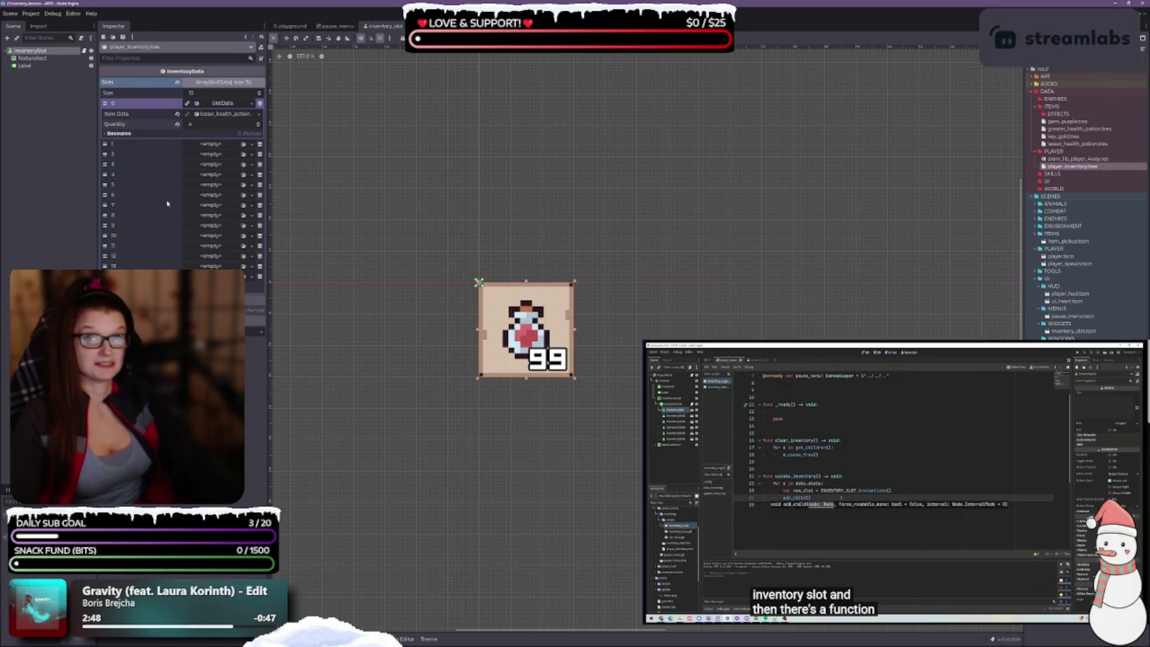
left_click(251, 194)
Step: Give slot 6 a new SlotData holding the gem_purple item and adjust its quantity
left_click(222, 201)
right_click(228, 198)
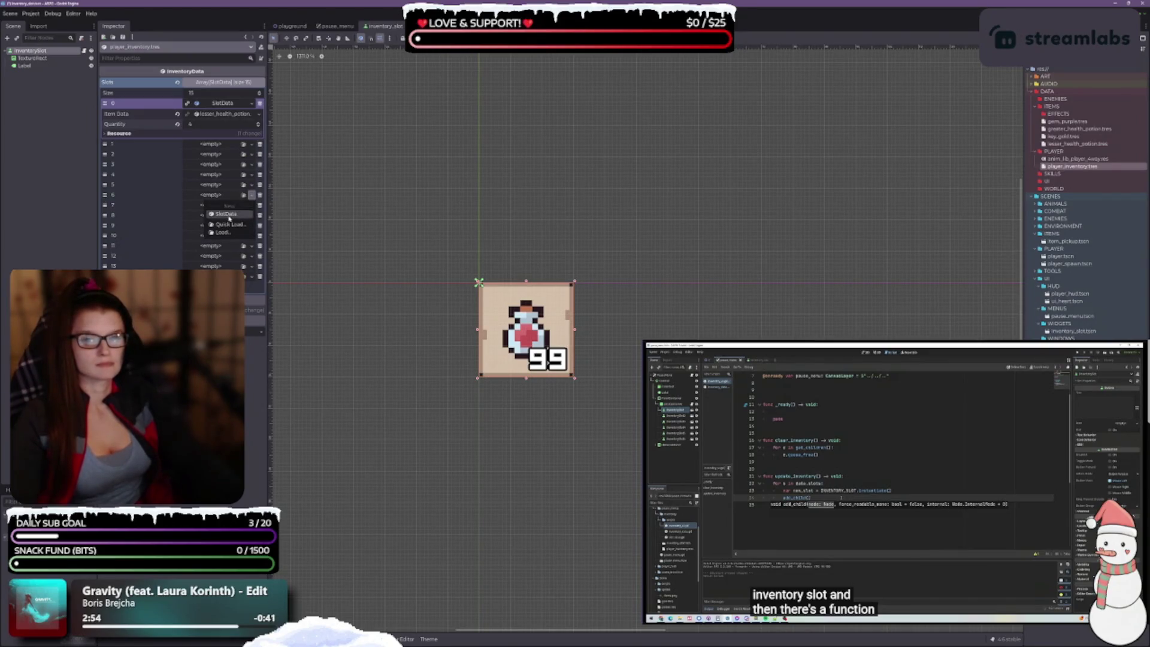
left_click(229, 215)
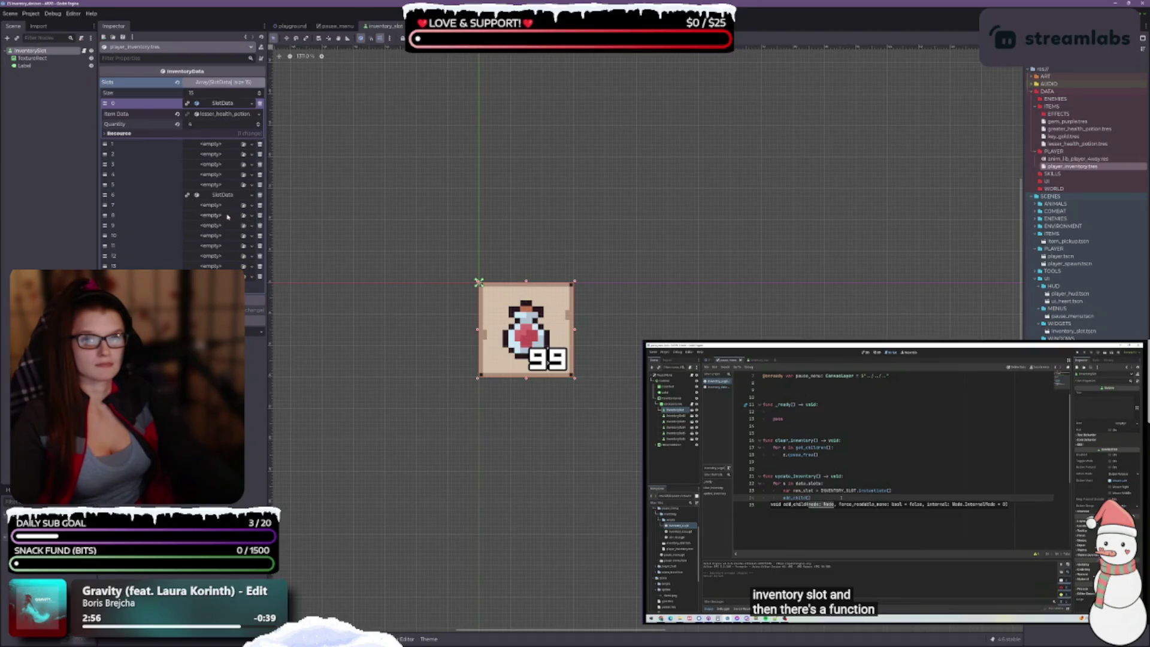
left_click(233, 195)
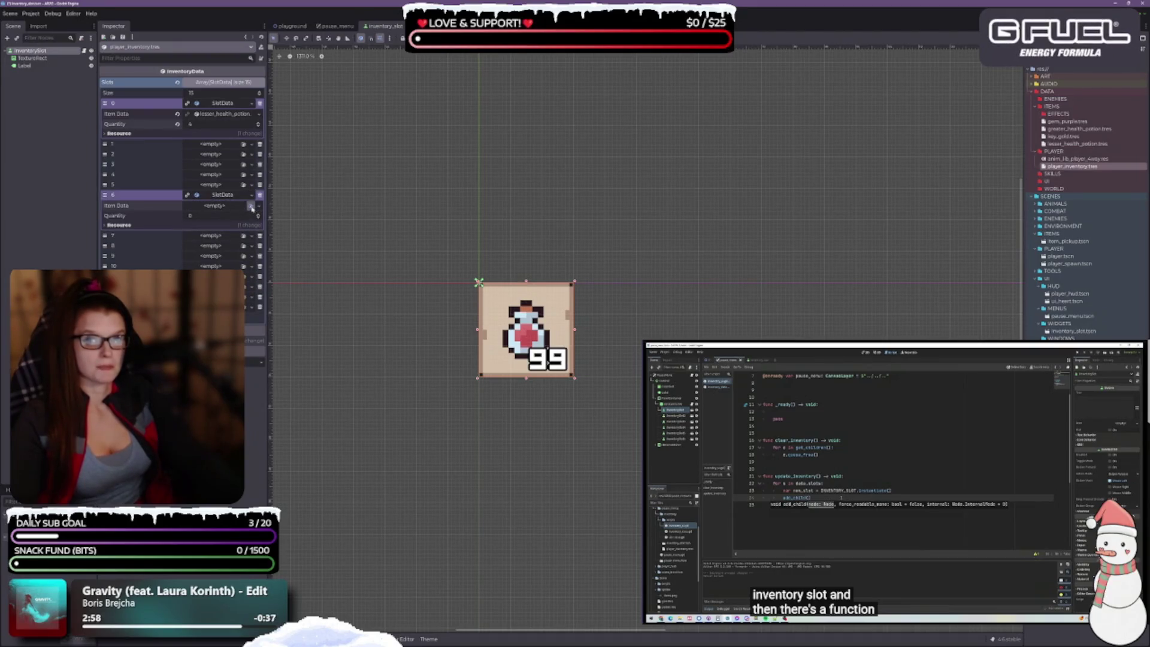
left_click(251, 206)
left_click(498, 281)
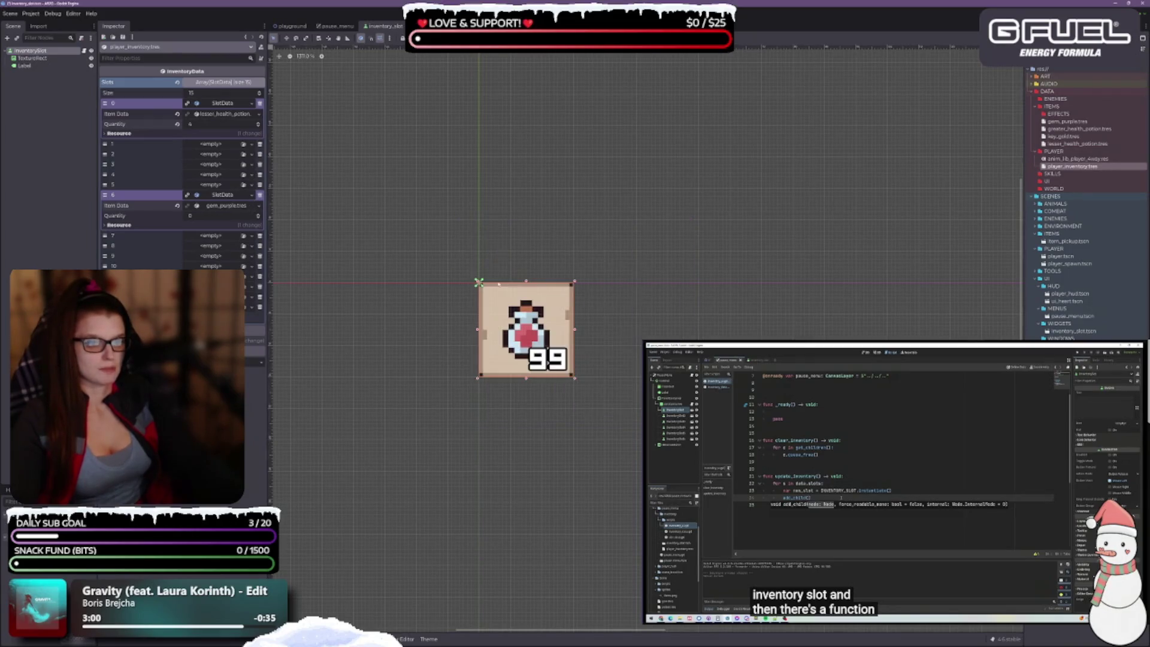
left_click(257, 217)
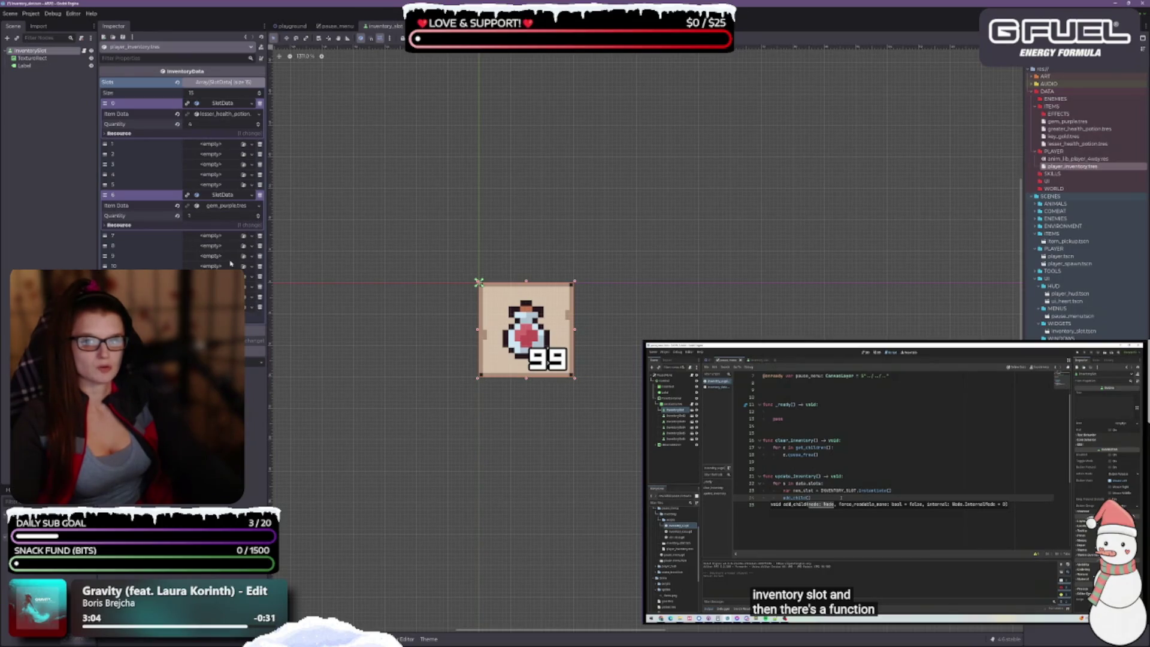
Step: Create a new SlotData in slot 10 and Quick Load an item resource into its Item Data
left_click(251, 266)
left_click(240, 281)
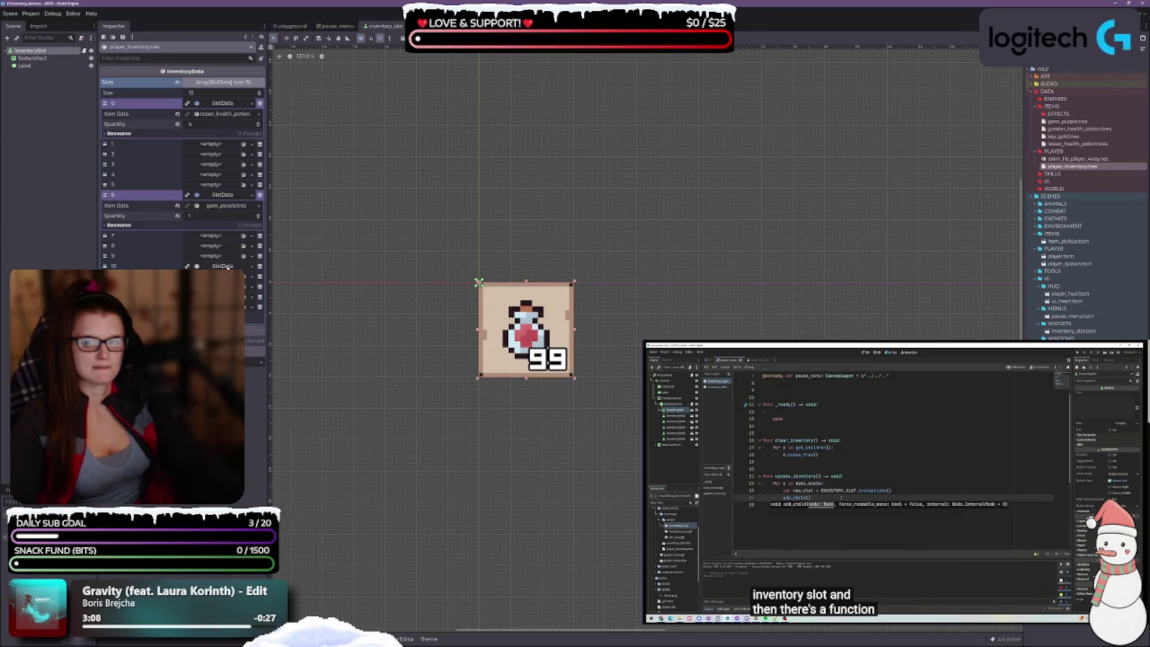
left_click(247, 267)
left_click(251, 278)
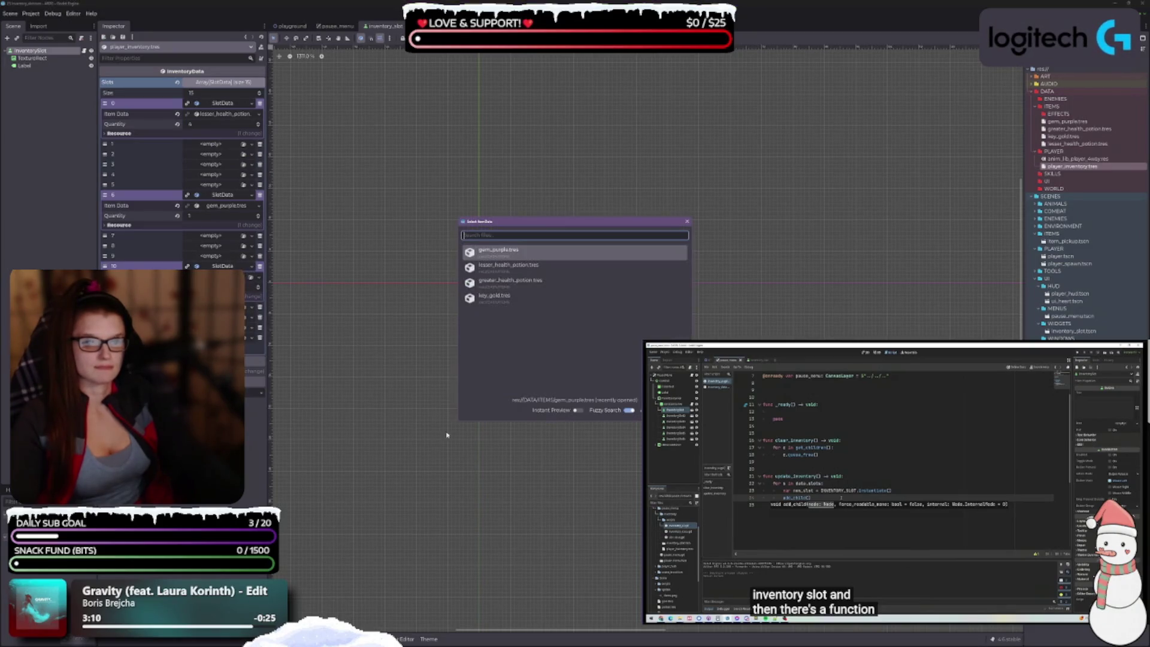
double_click(499, 298)
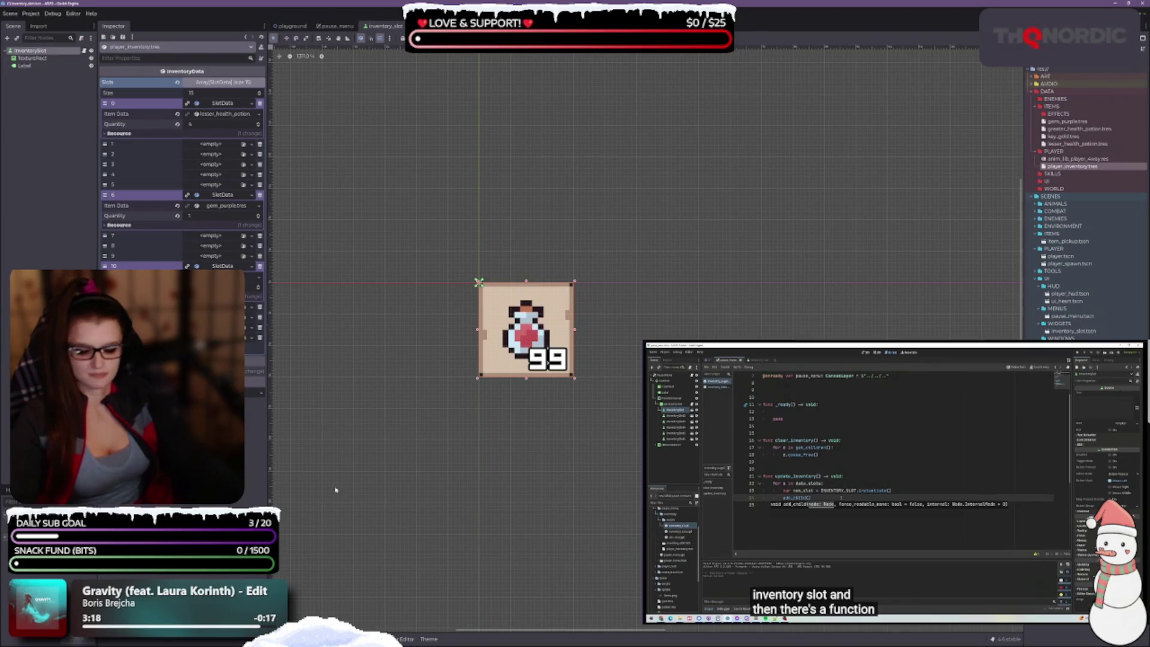
left_click(544, 246)
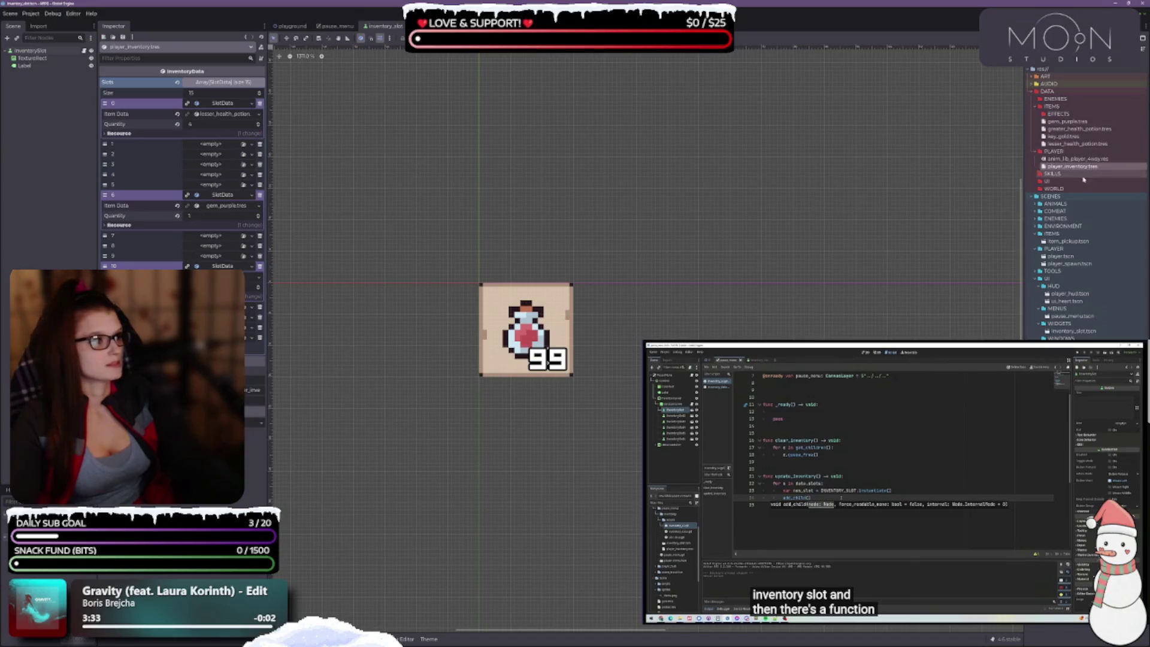
left_click(1083, 122)
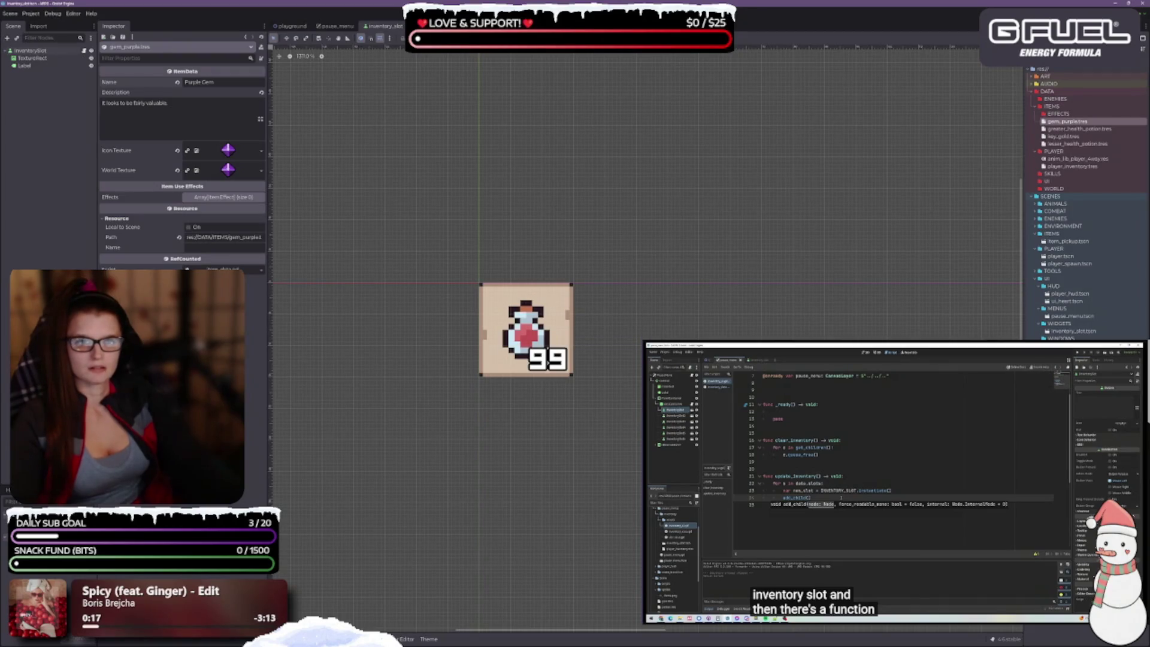
Step: Type 'Restores a large amount of life.' into greater_health_potion.tres's Description field
left_click(1078, 129)
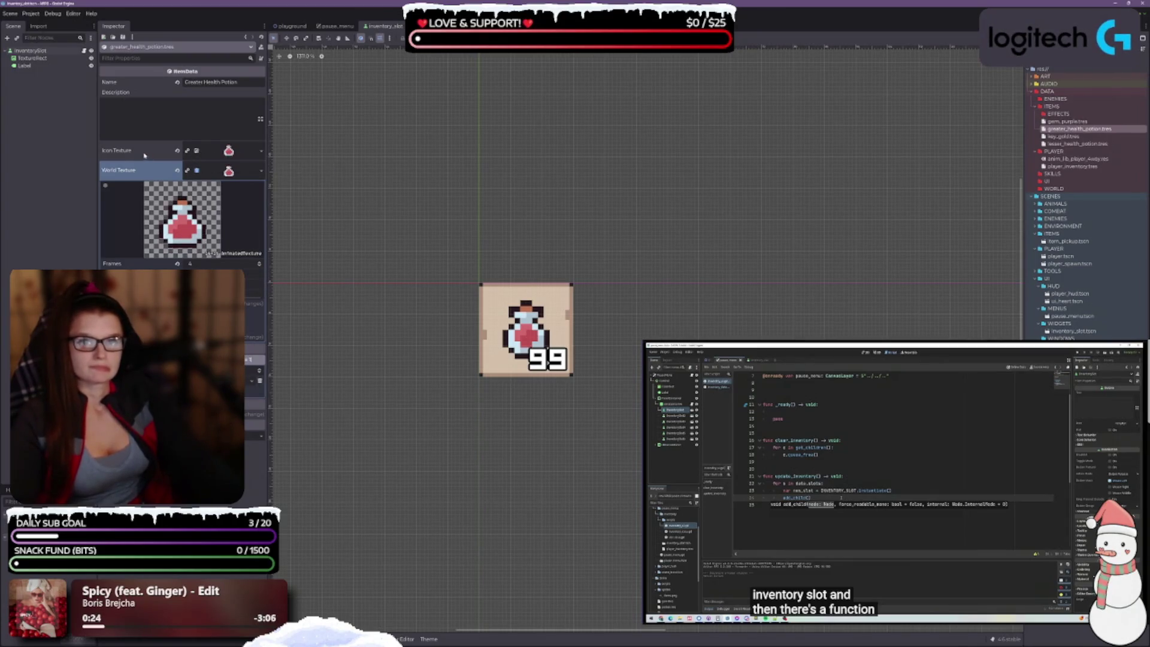
left_click(188, 112)
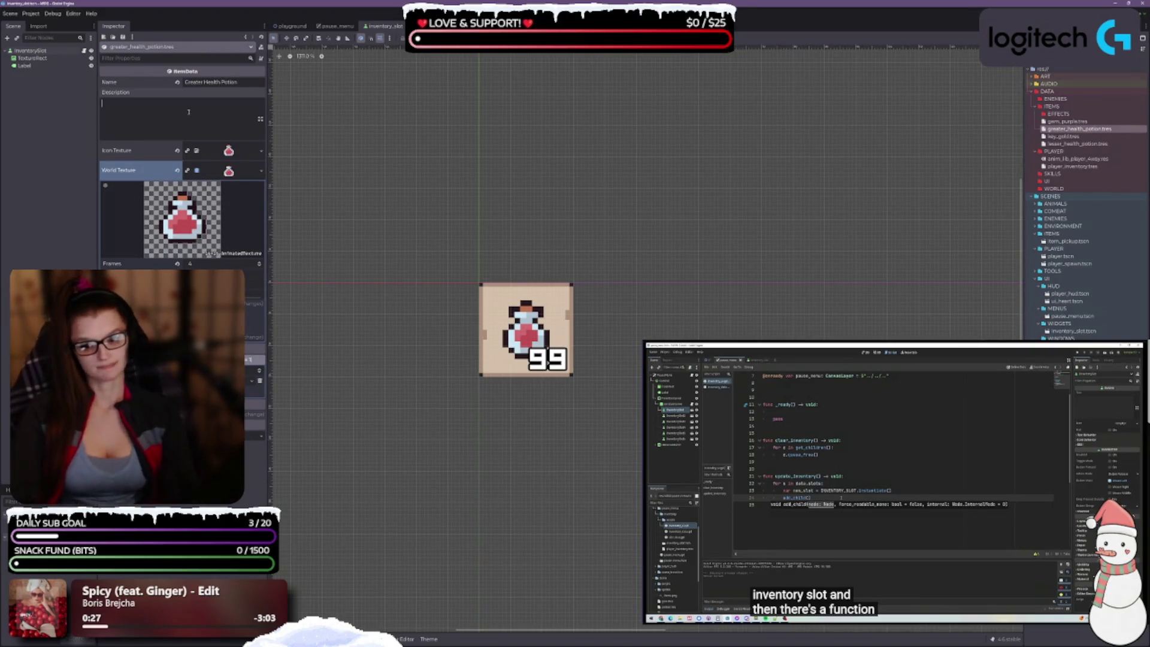
type("Hea")
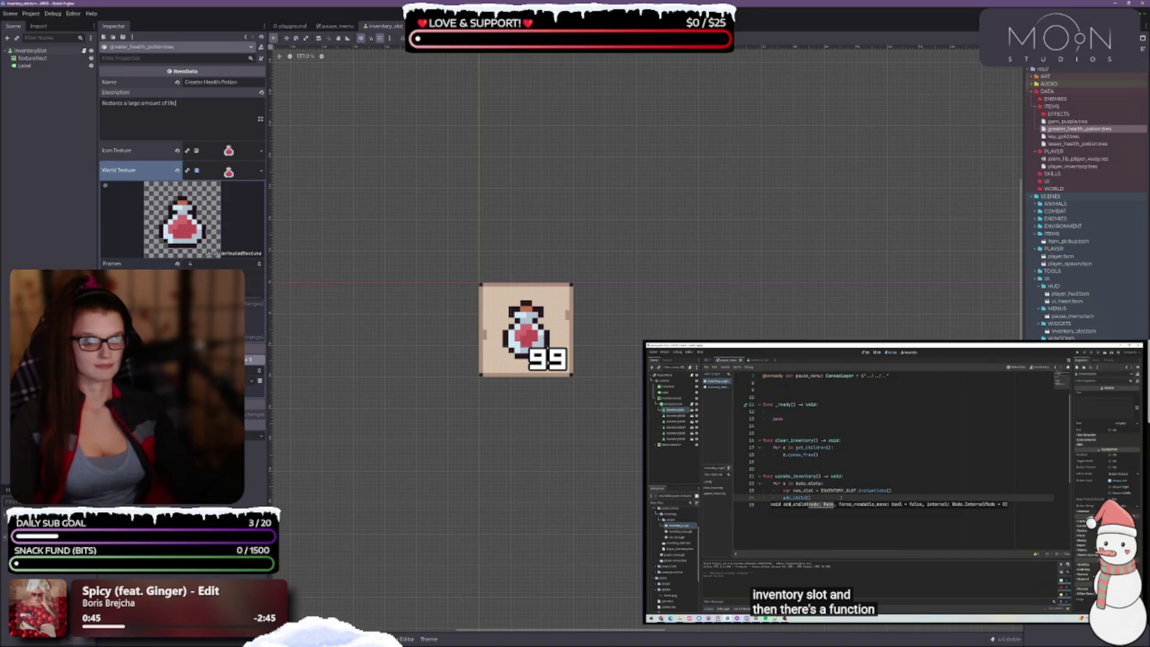
type(".")
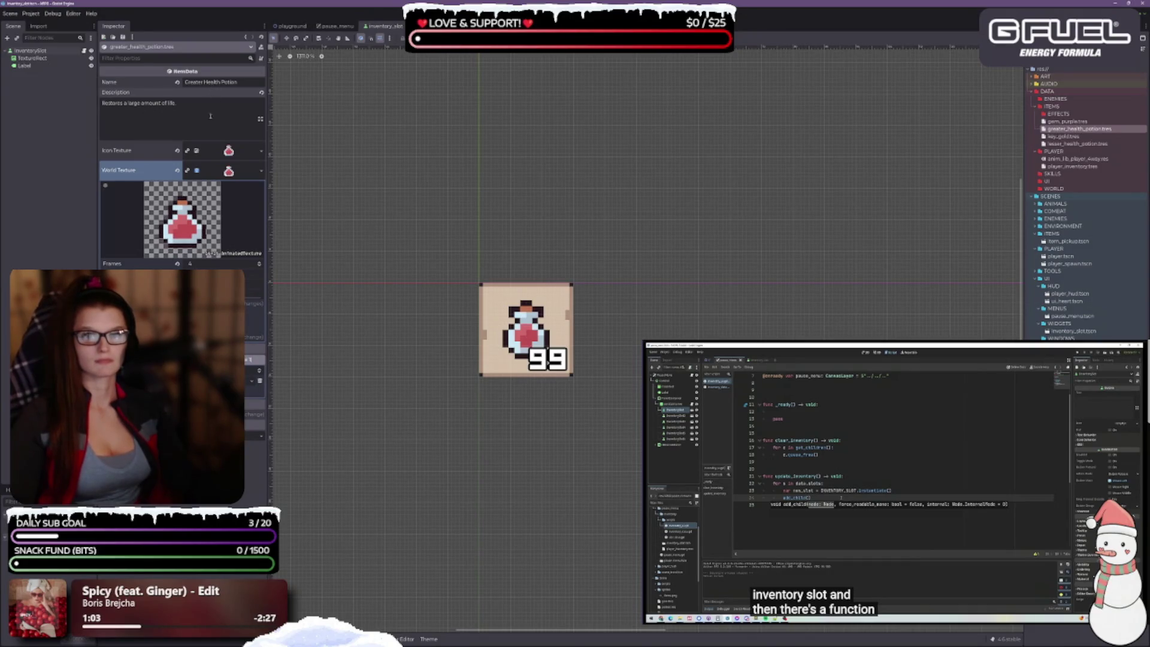
left_click(1063, 137)
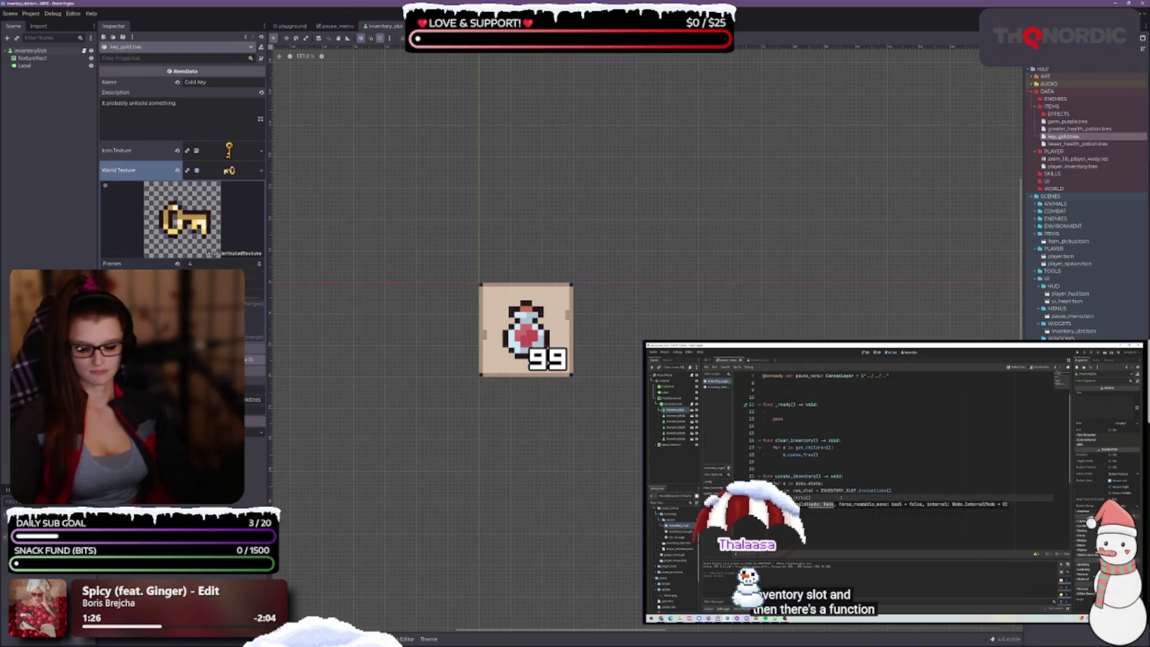
left_click(1096, 143)
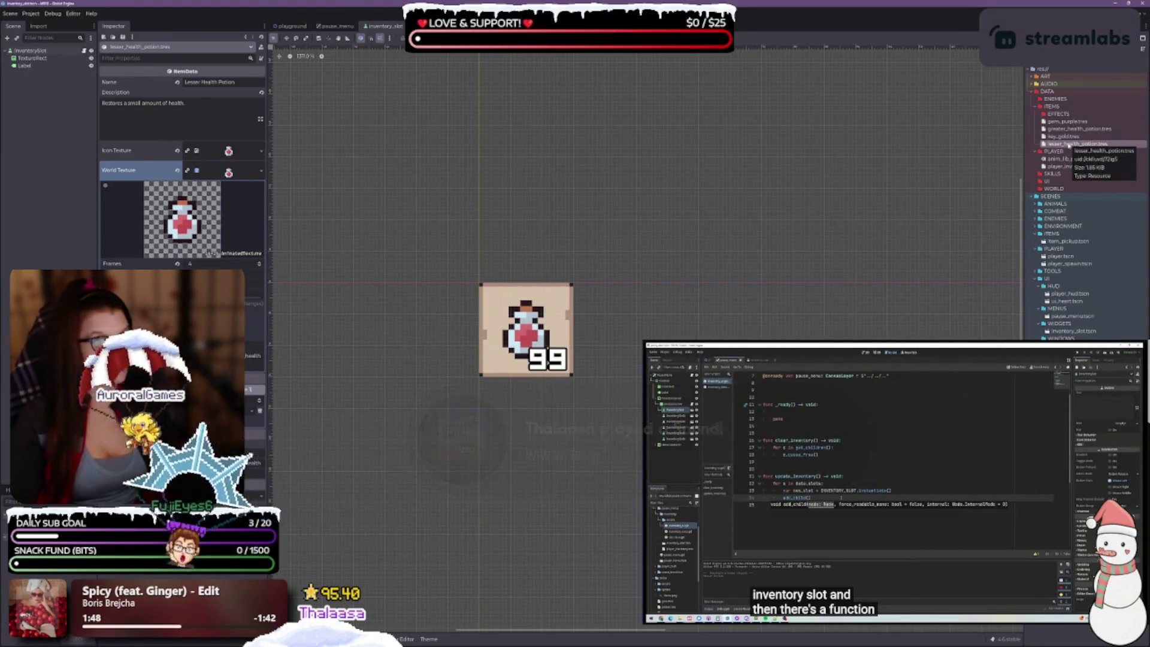
left_click(1078, 129)
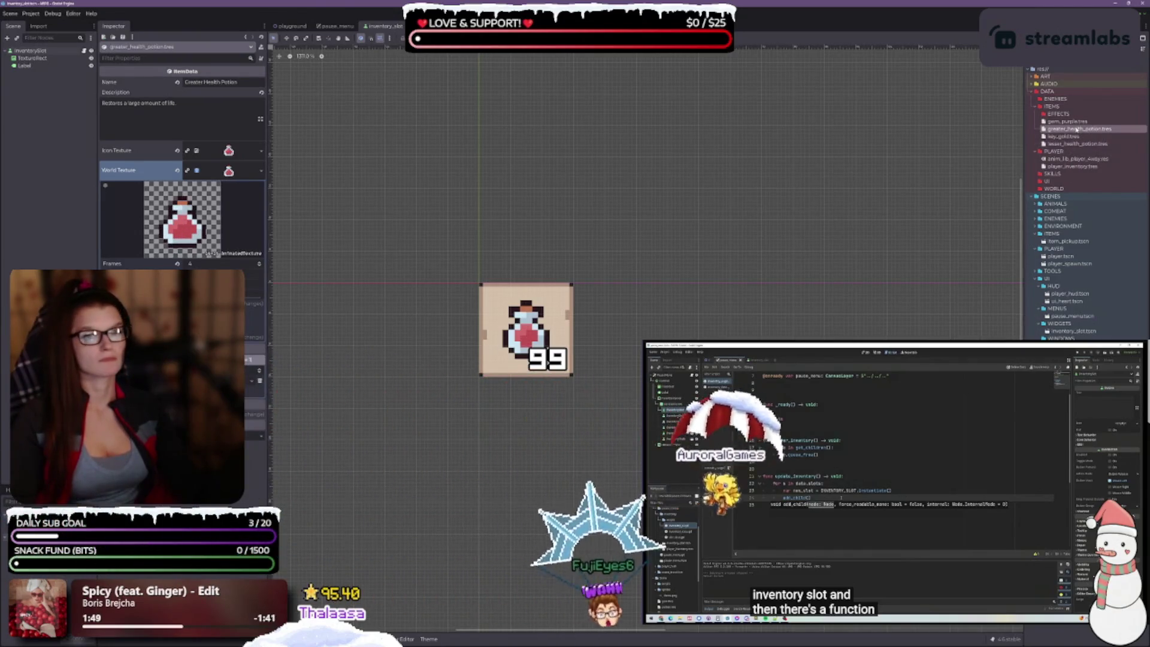
Step: Replace 'life.' with 'health.' at the end of the Greater Health Potion description
key("BackSpace")
key("BackSpace")
key("BackSpace")
type("health")
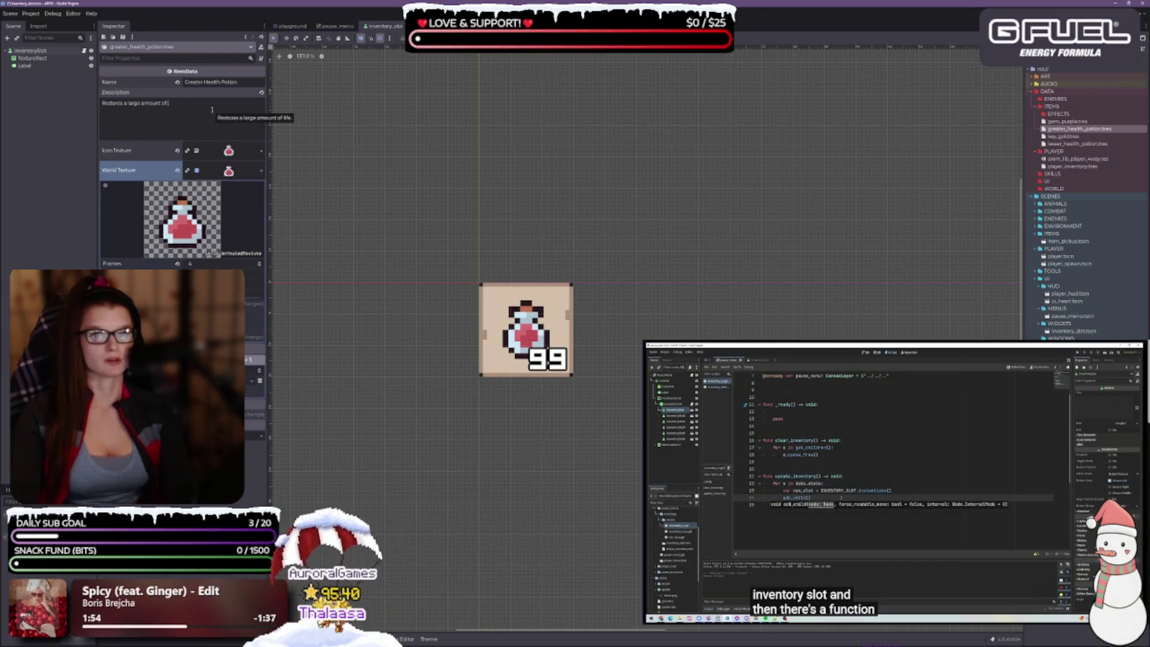
type(".")
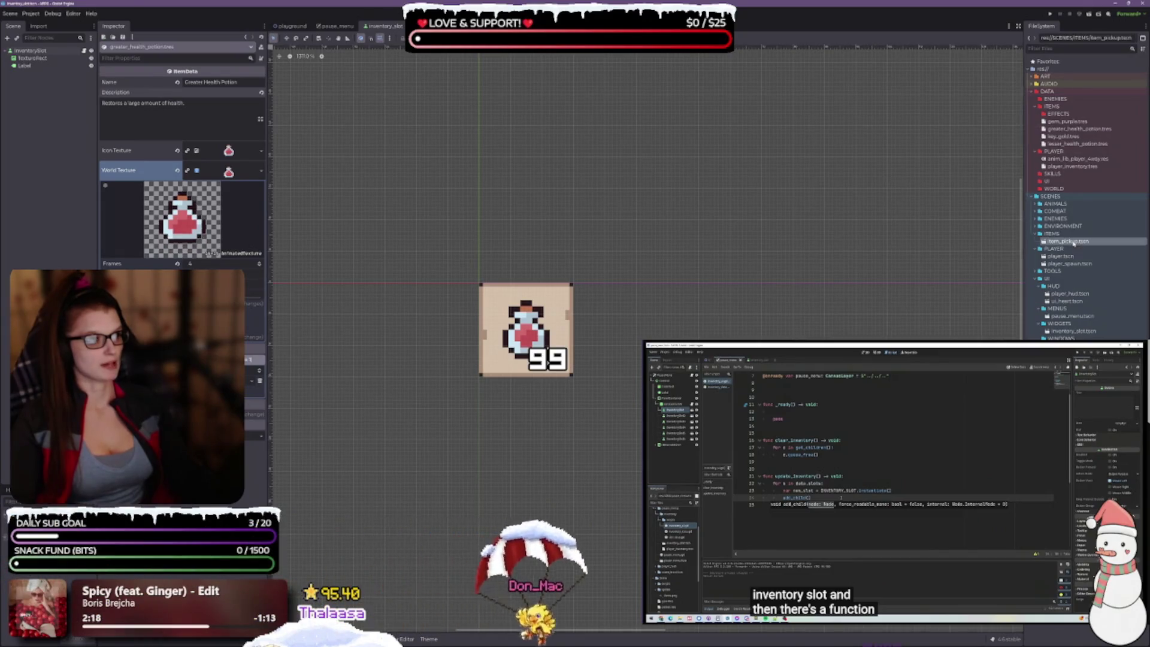
Step: Open item_pickup.tscn, assign lesser_health_potion.tres as ItemPickup's Item Data, and select Sprite2D to clear its texture
double_click(1072, 240)
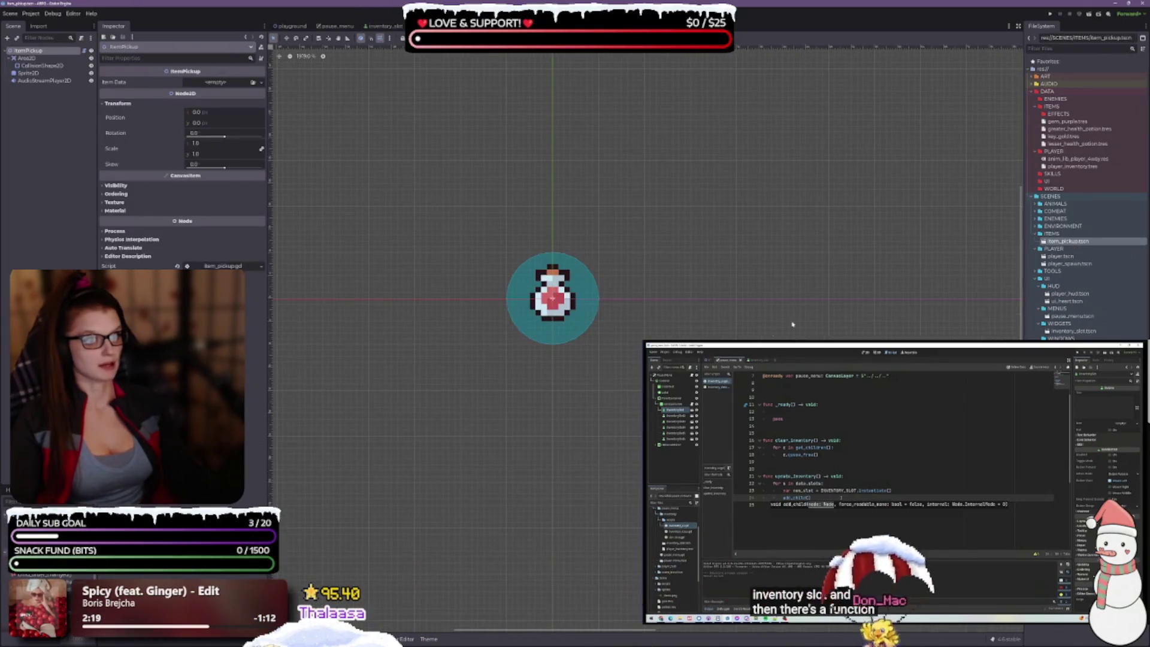
left_click(28, 72)
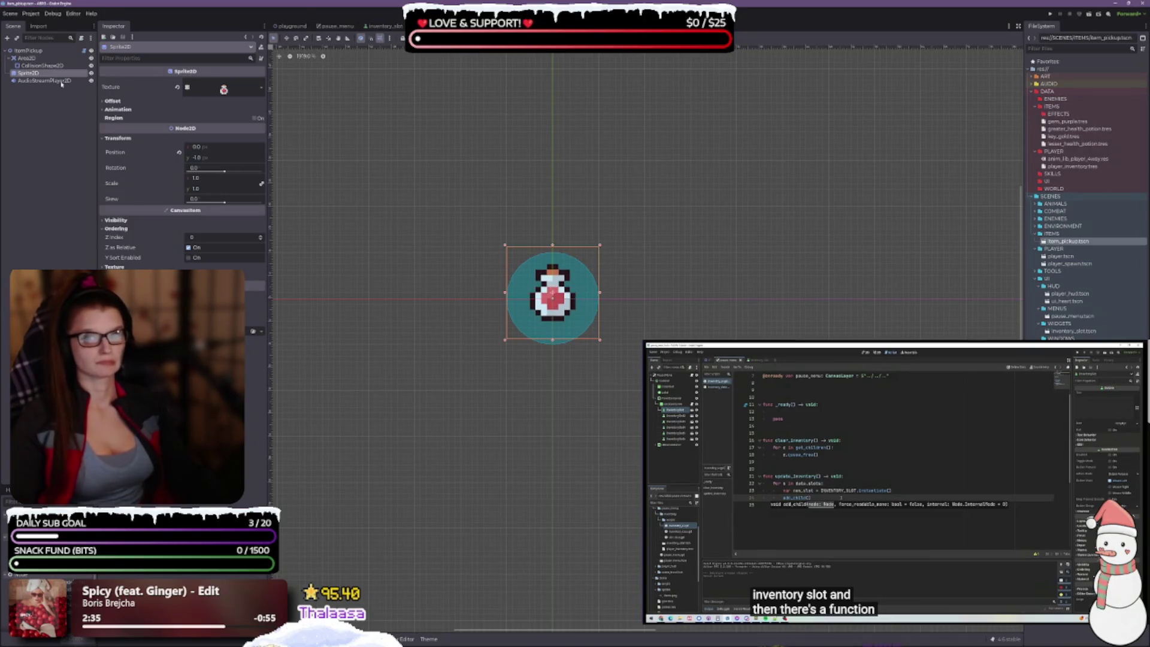
left_click(28, 52)
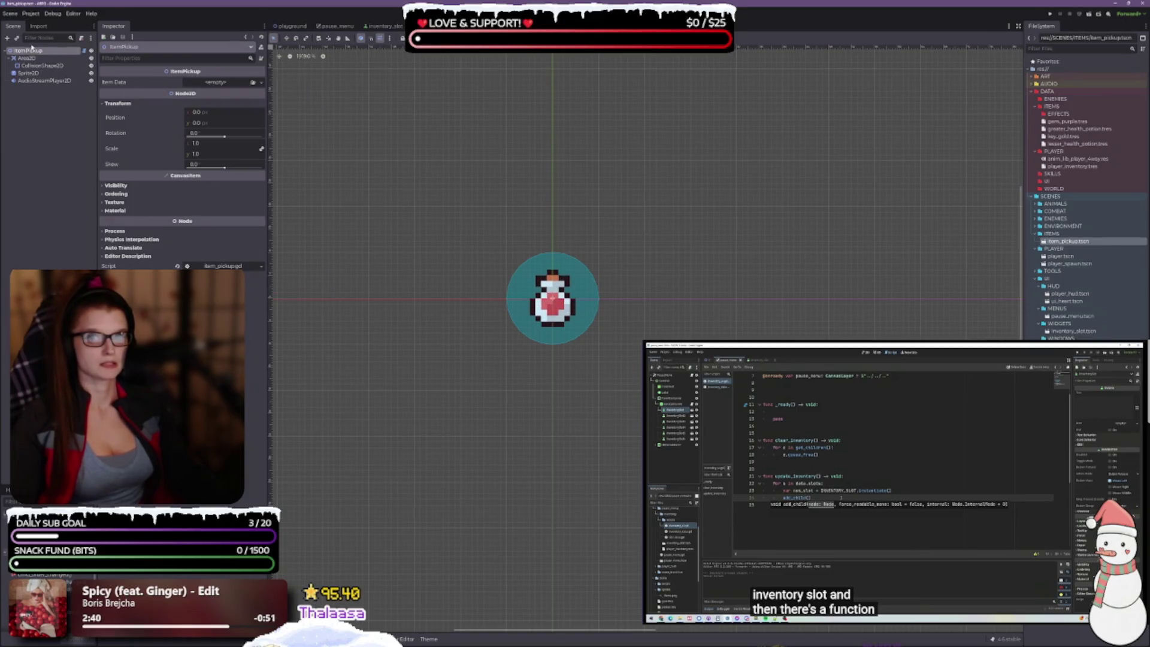
left_click(255, 82)
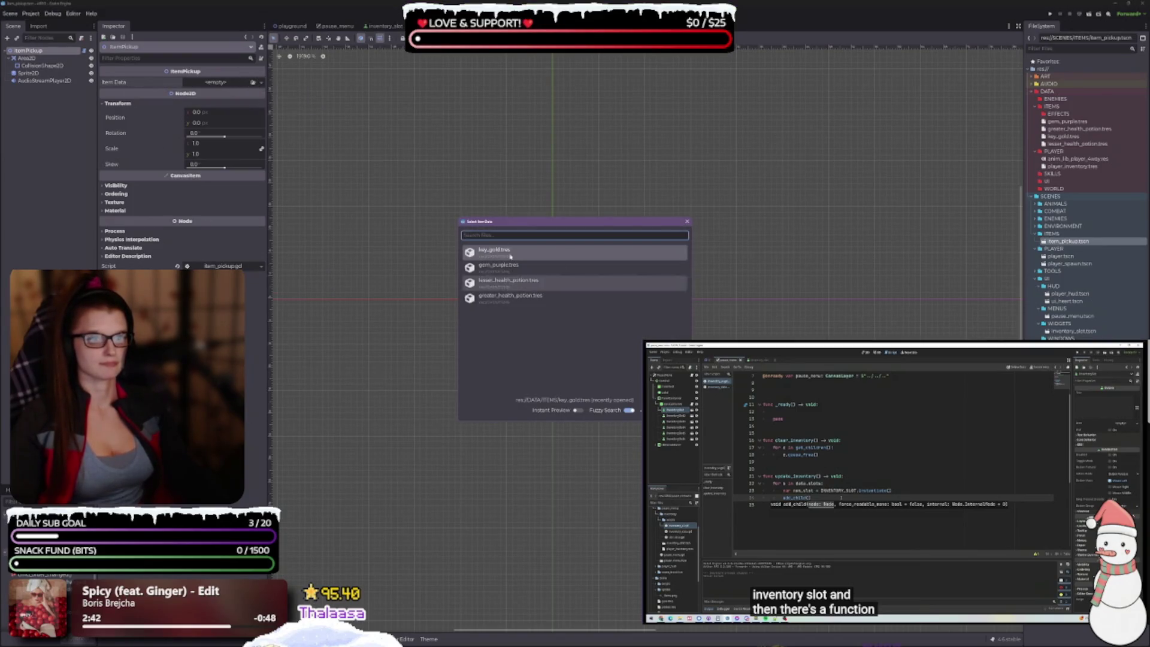
left_click(524, 287)
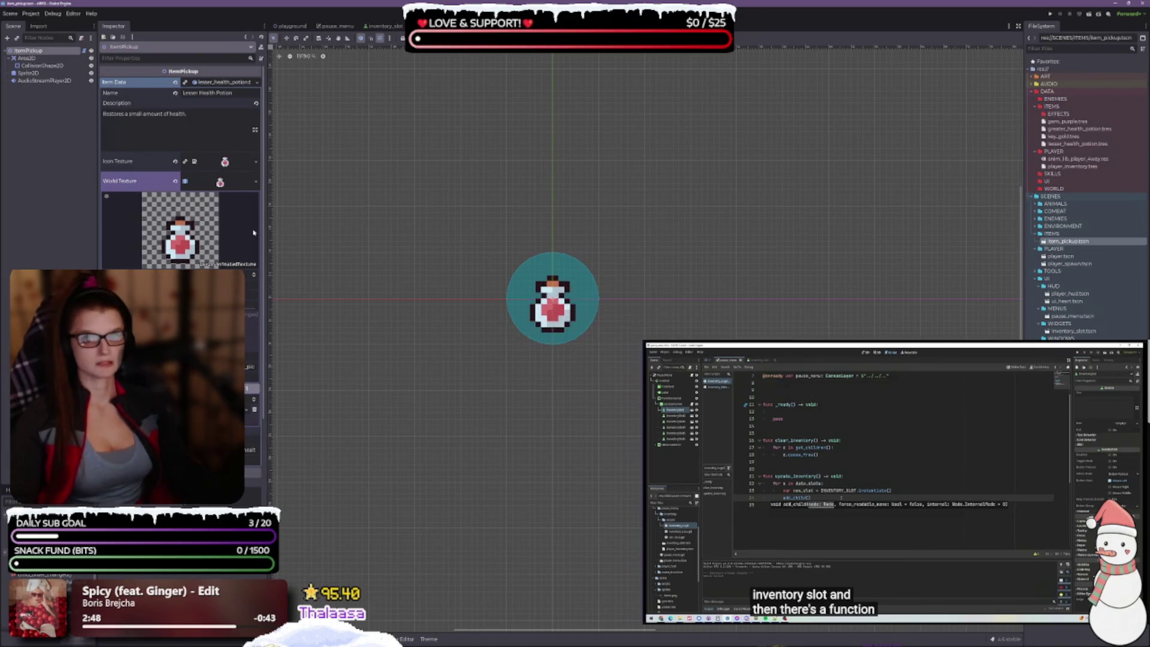
left_click(28, 72)
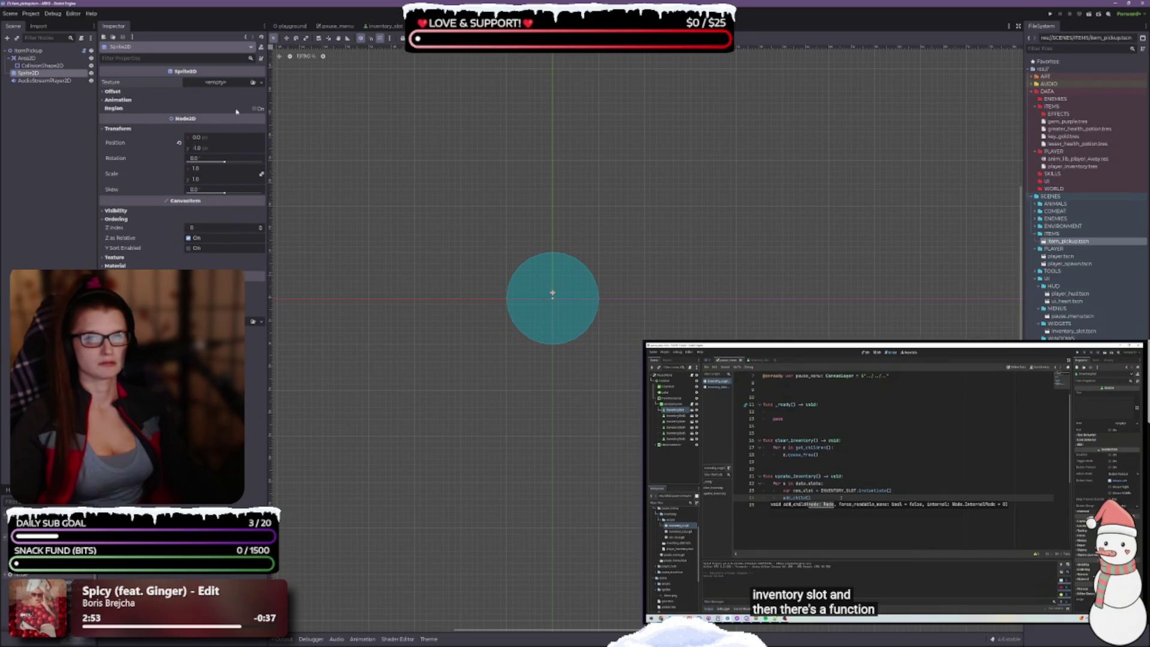
Step: Review ItemPickup's item data and Sprite2D's Offset and Animation properties
left_click(351, 132)
left_click(33, 50)
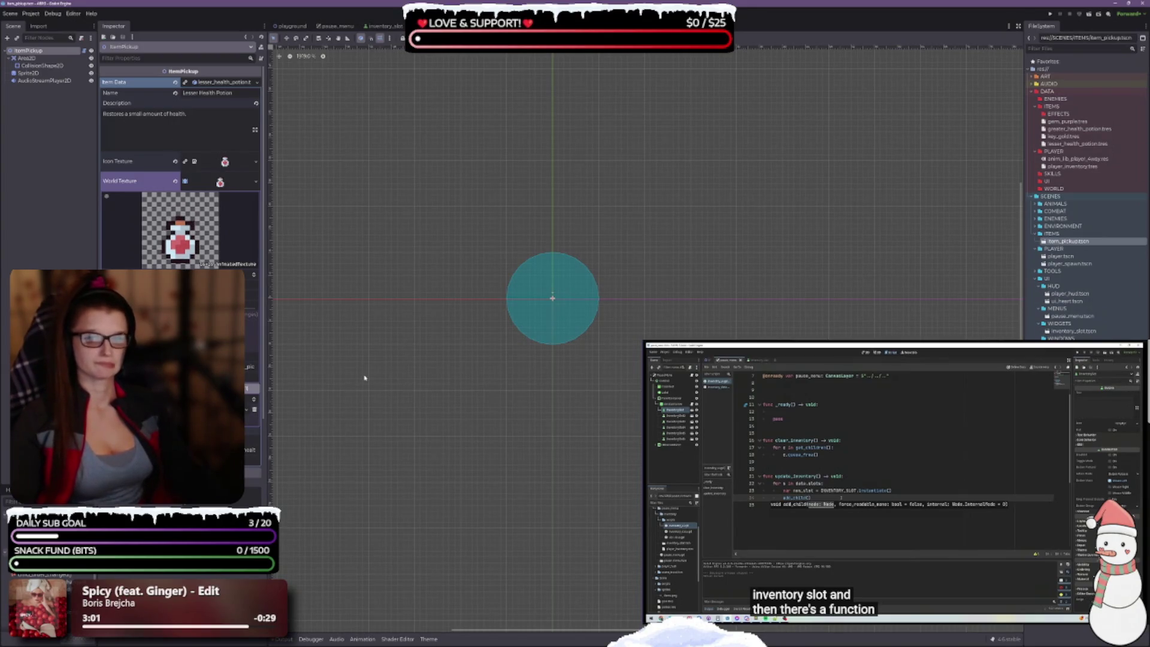
scroll(180, 168, "down", 5)
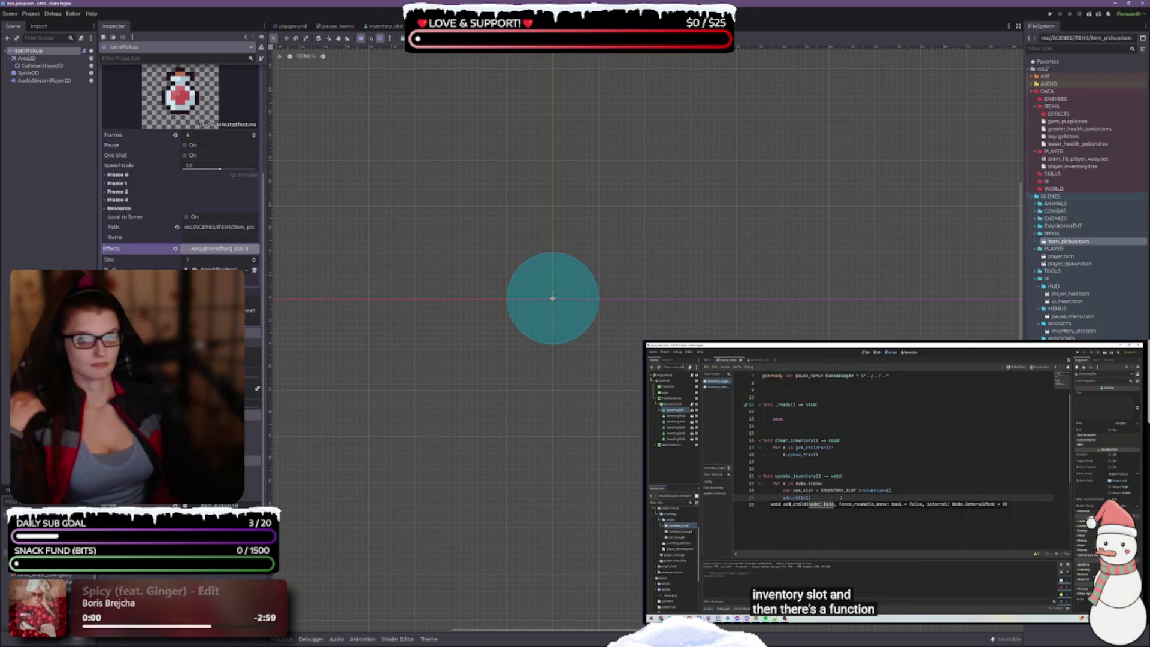
scroll(179, 168, "up", 5)
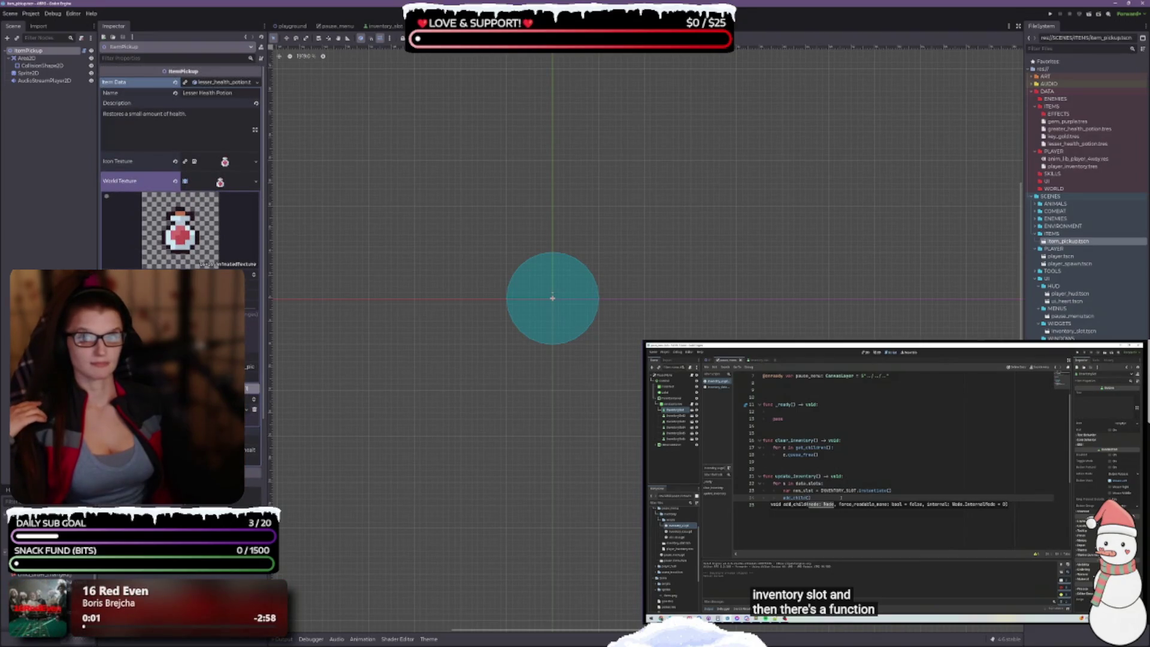
left_click(36, 73)
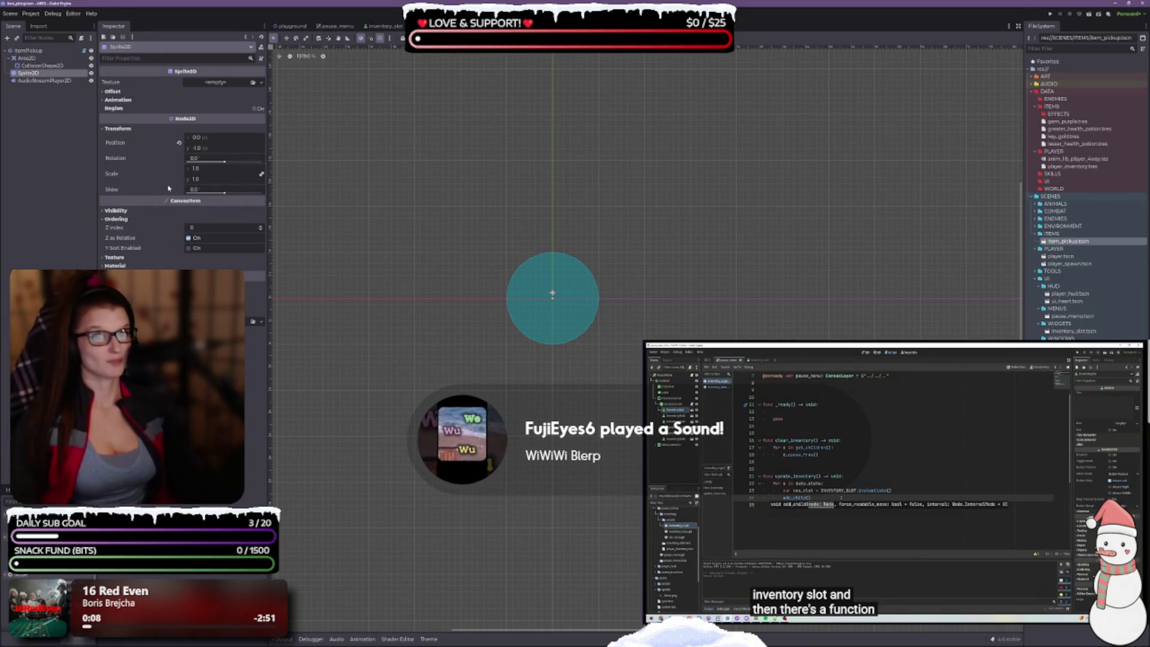
left_click(111, 92)
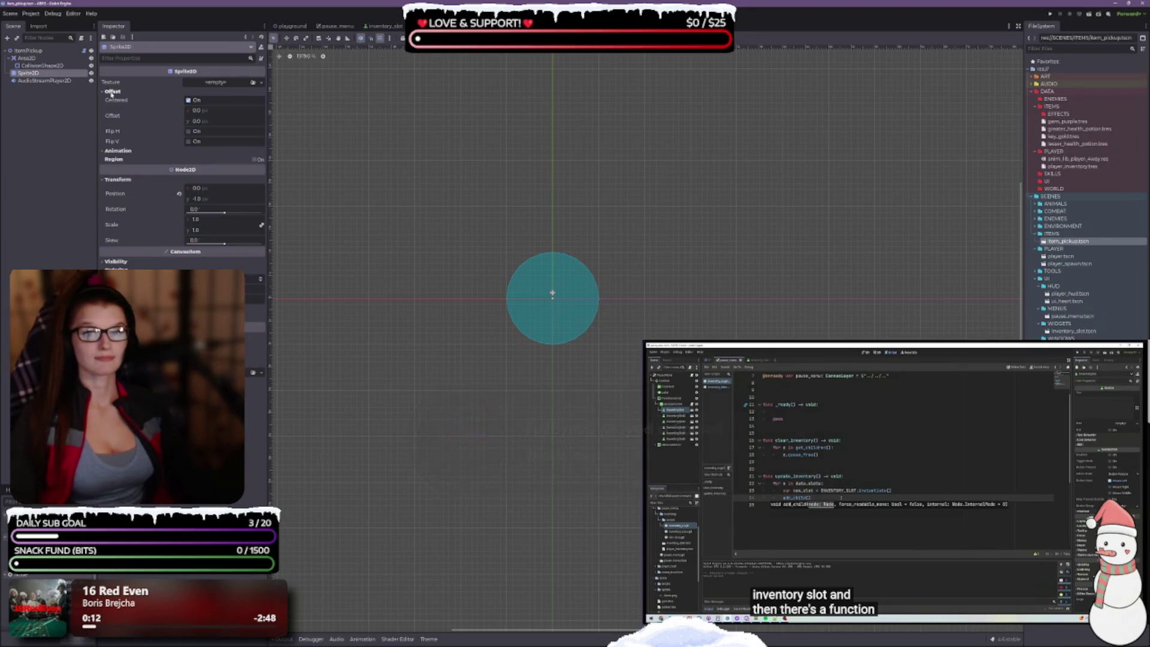
left_click(111, 91)
left_click(113, 101)
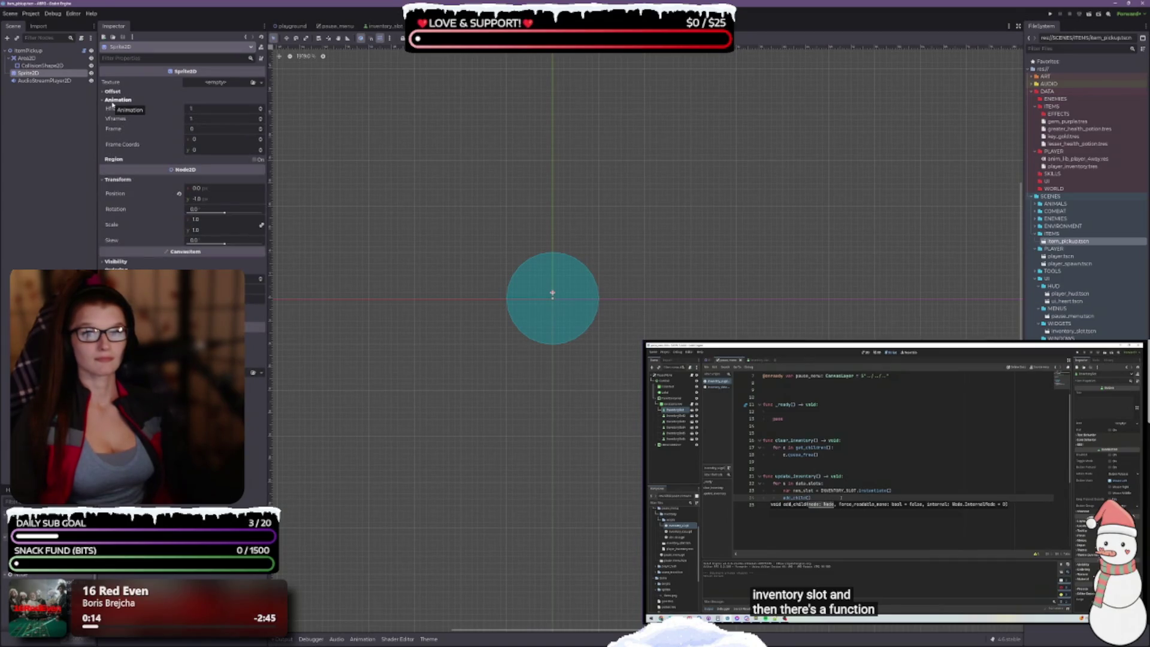
left_click(115, 100)
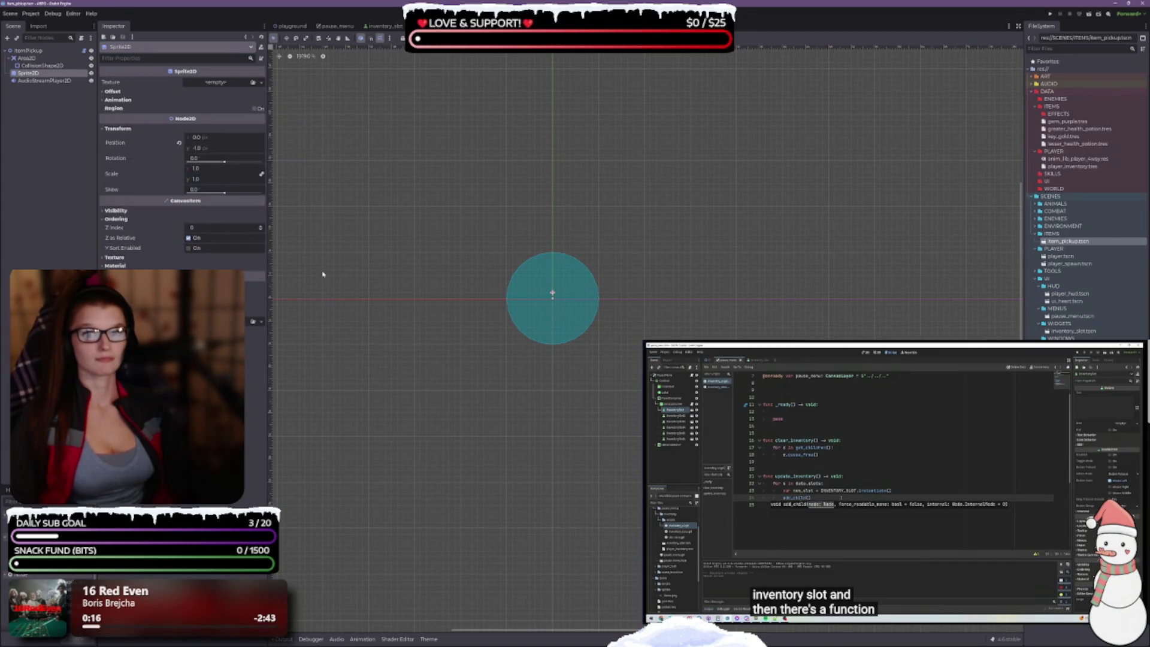
Step: Reselect ItemPickup and save item_pickup.tscn with Ctrl+S
left_click(29, 50)
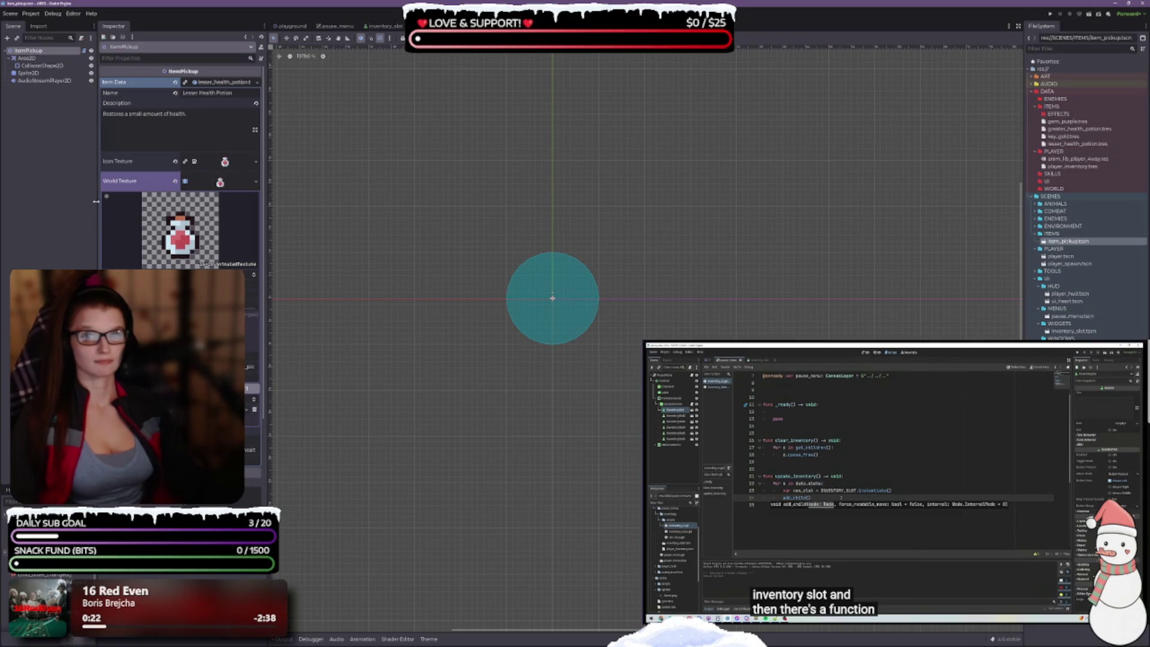
scroll(583, 443, "down", 2)
key("ctrl+s")
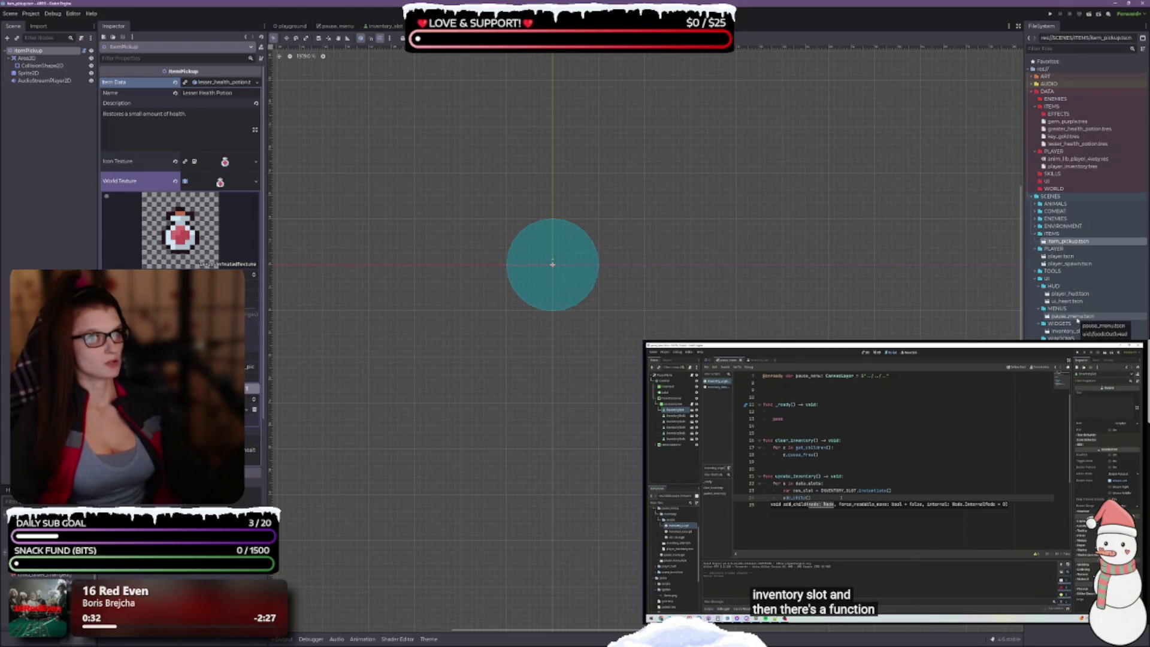
double_click(1075, 317)
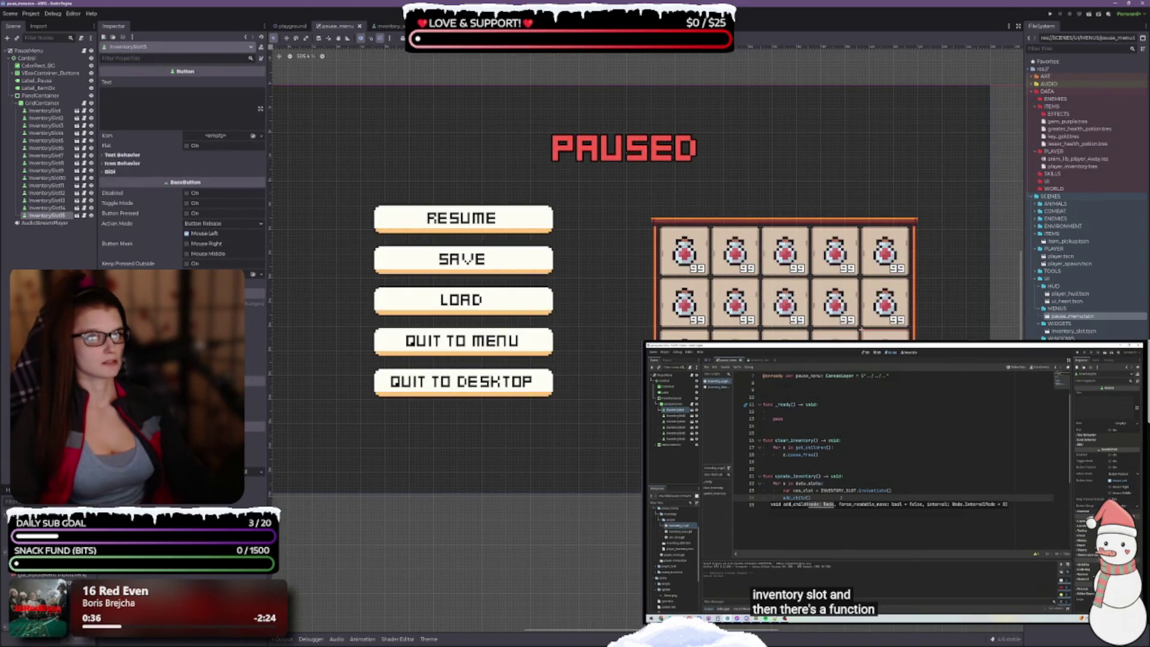
Step: Inspect the pause menu's first slot and inventory grid, then open inventory_slot.tscn
left_click(45, 110)
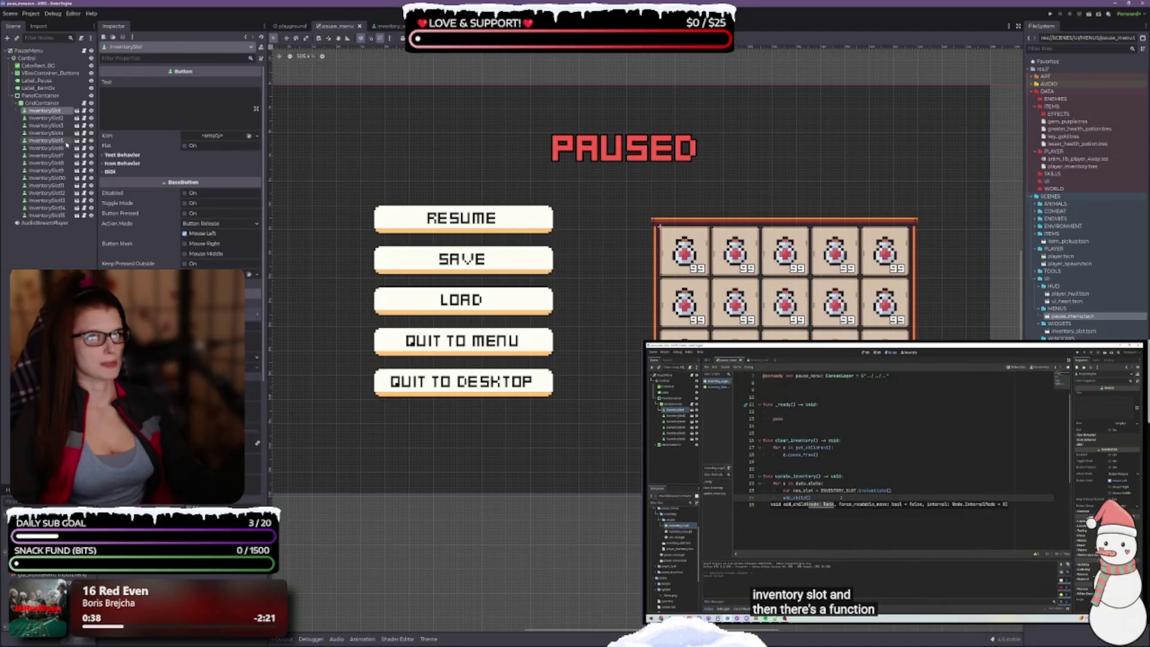
left_click(42, 103)
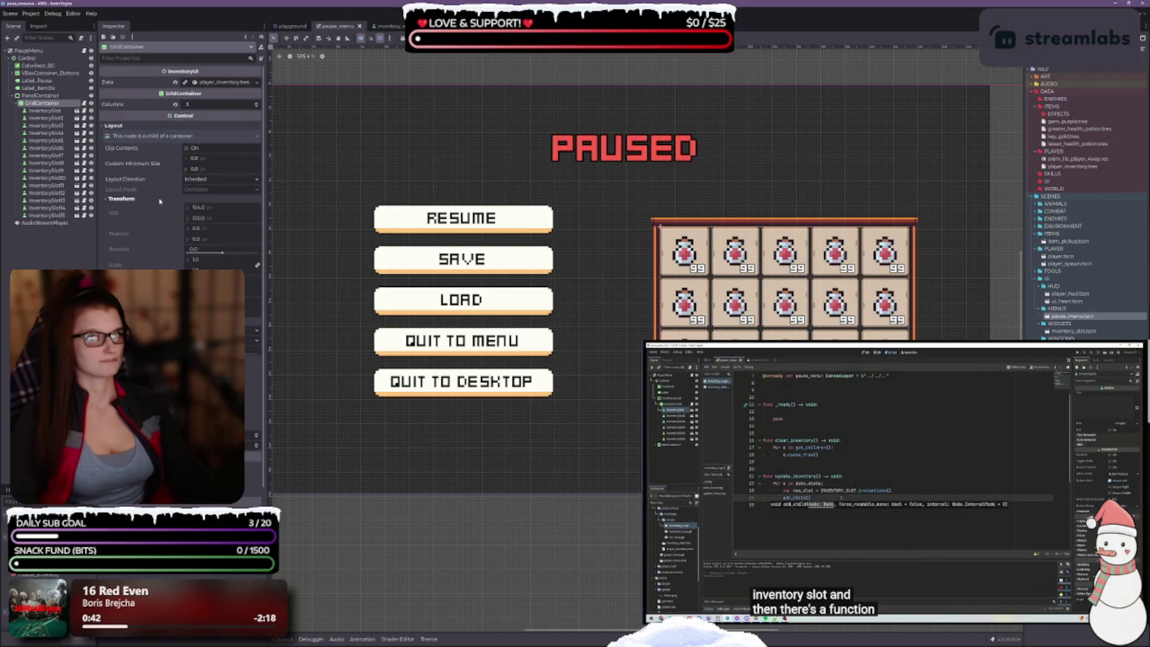
scroll(151, 222, "down", 2)
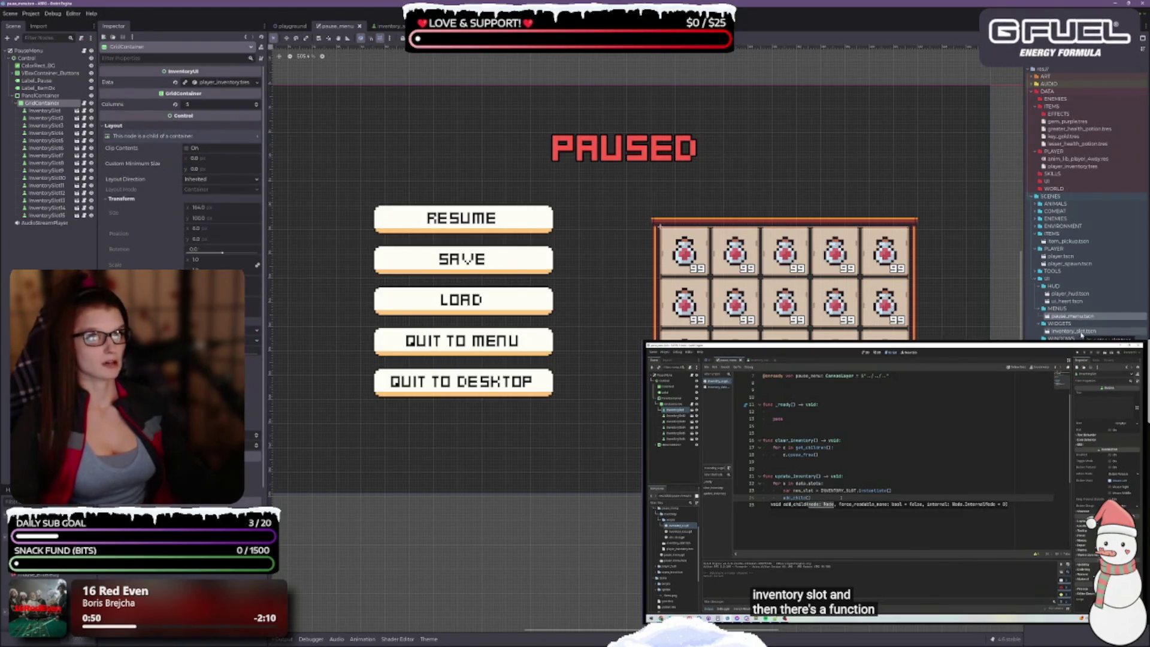
double_click(1075, 331)
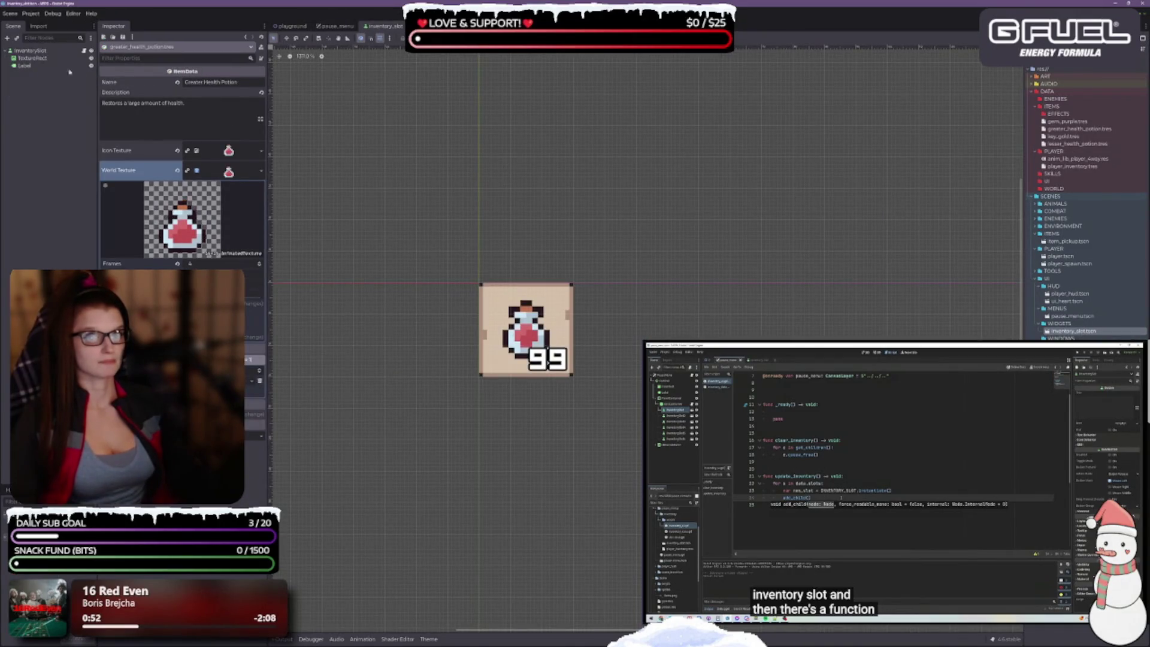
Step: Inspect the InventorySlot root node's properties, folding away its layout section
left_click(30, 50)
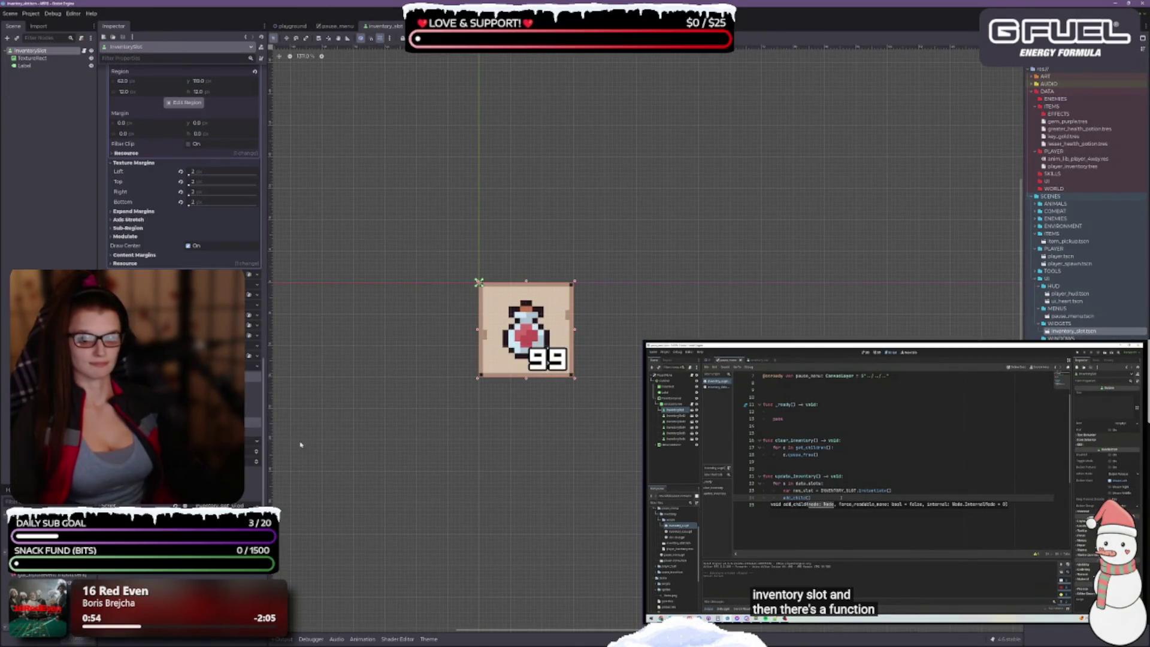
scroll(180, 167, "up", 5)
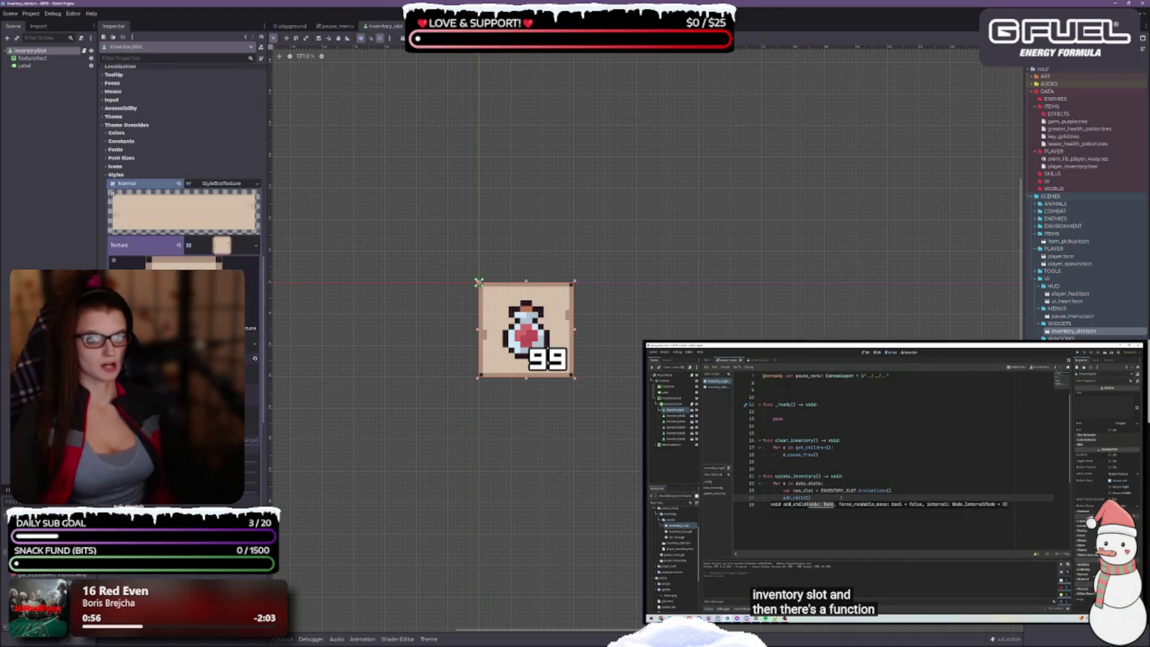
scroll(114, 181, "up", 10)
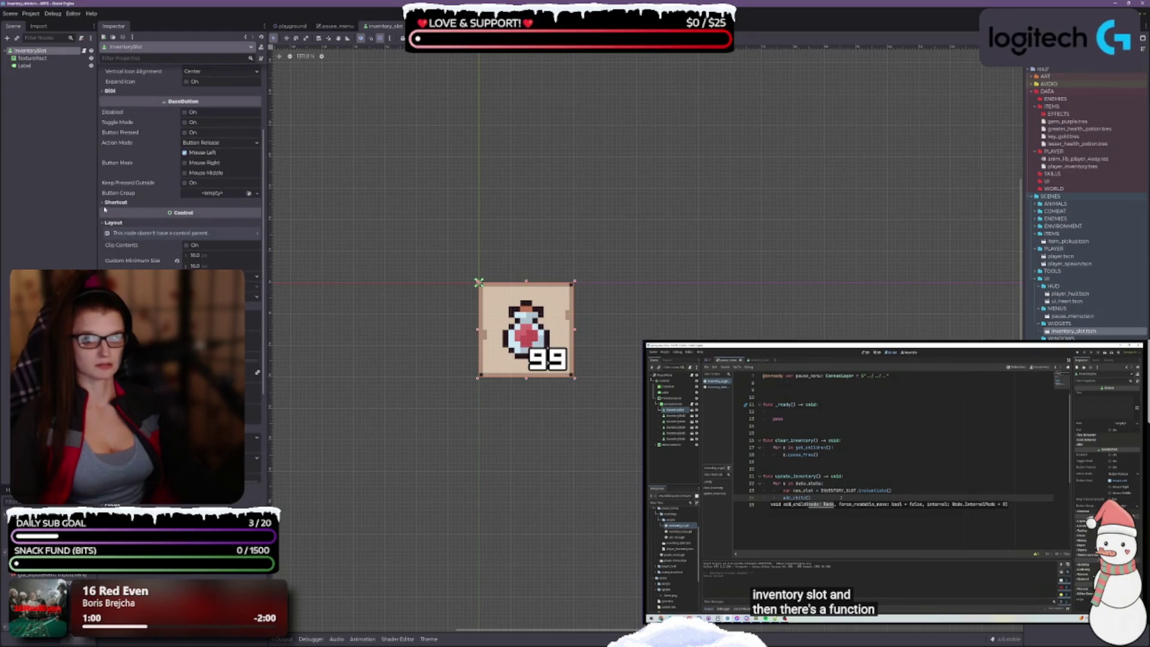
left_click(103, 223)
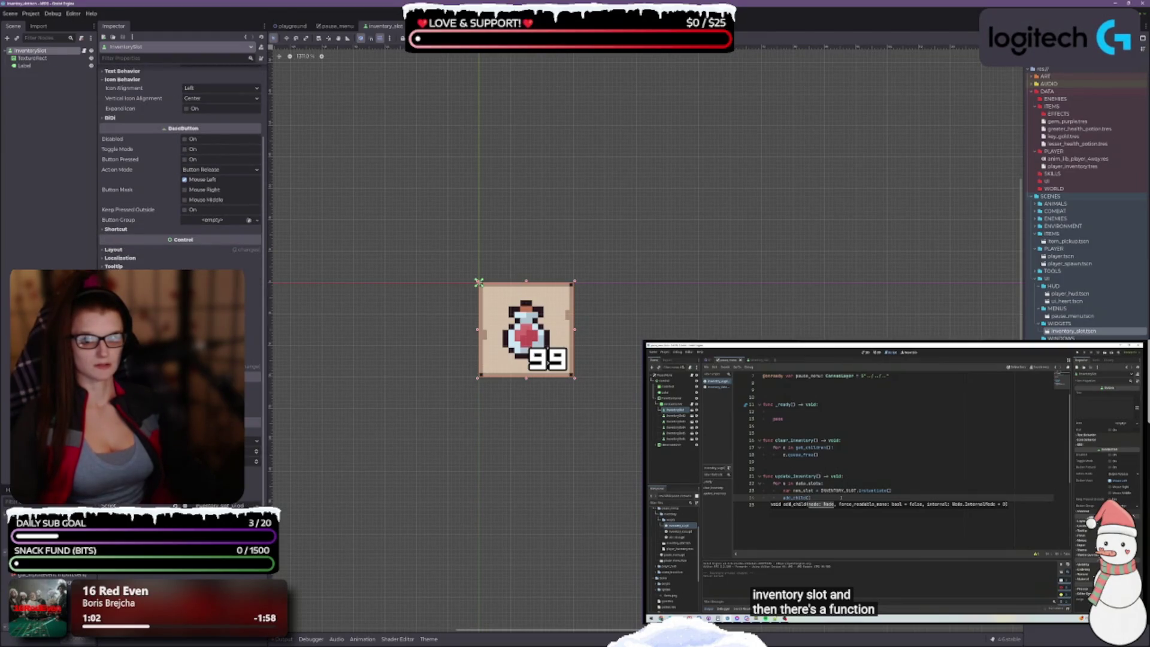
scroll(180, 167, "up", 2)
scroll(180, 167, "up", 1)
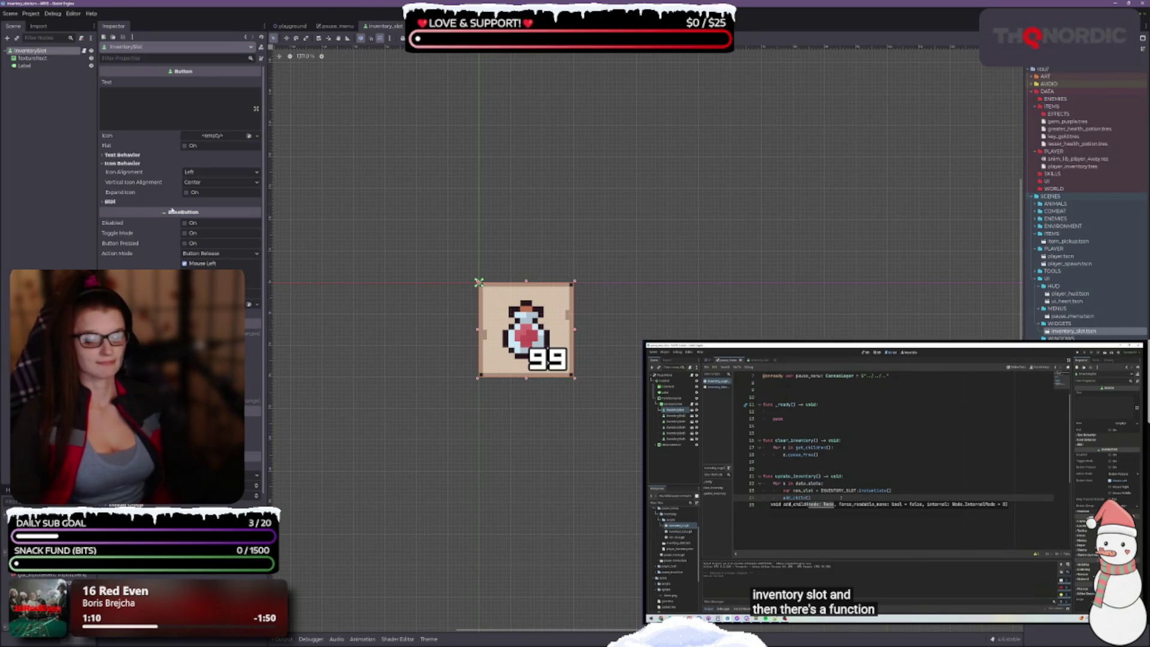
scroll(169, 230, "down", 1)
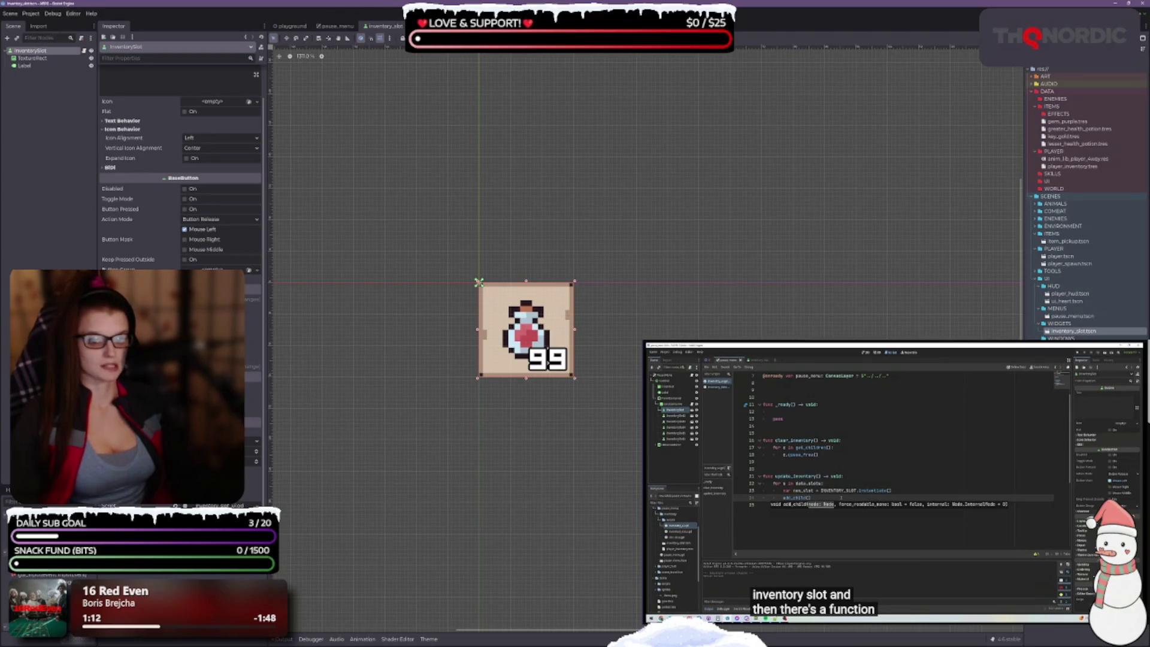
scroll(180, 180, "up", 1)
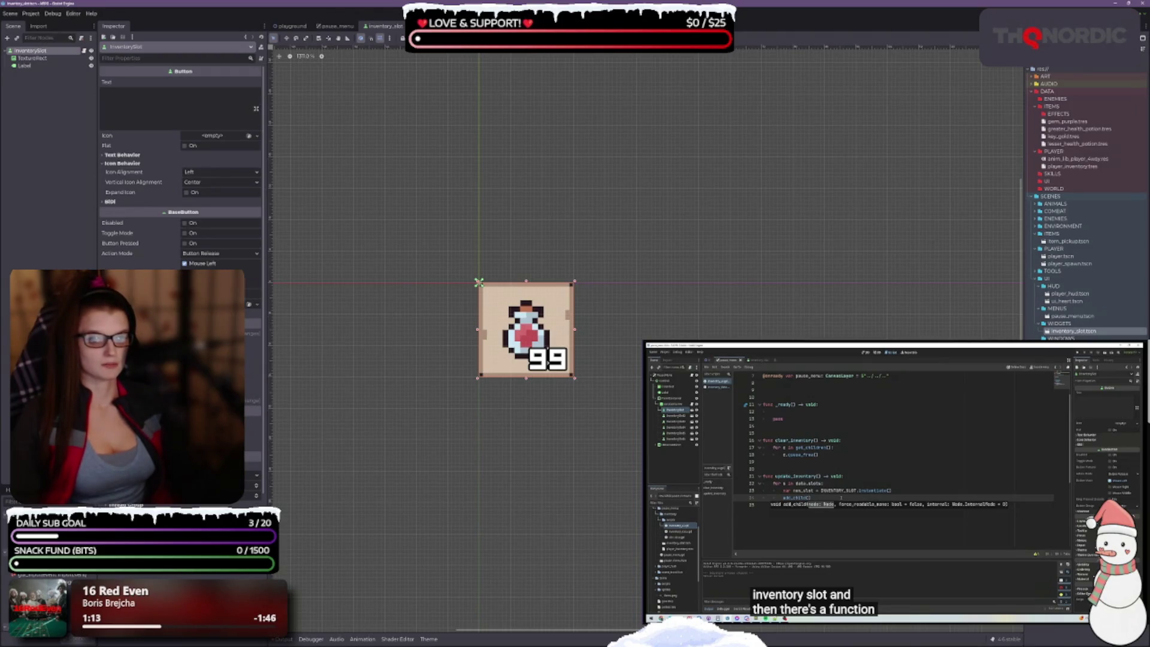
Step: Inspect the TextureRect flask icon and quantity Label, then bring up the inventory slot script
left_click(33, 58)
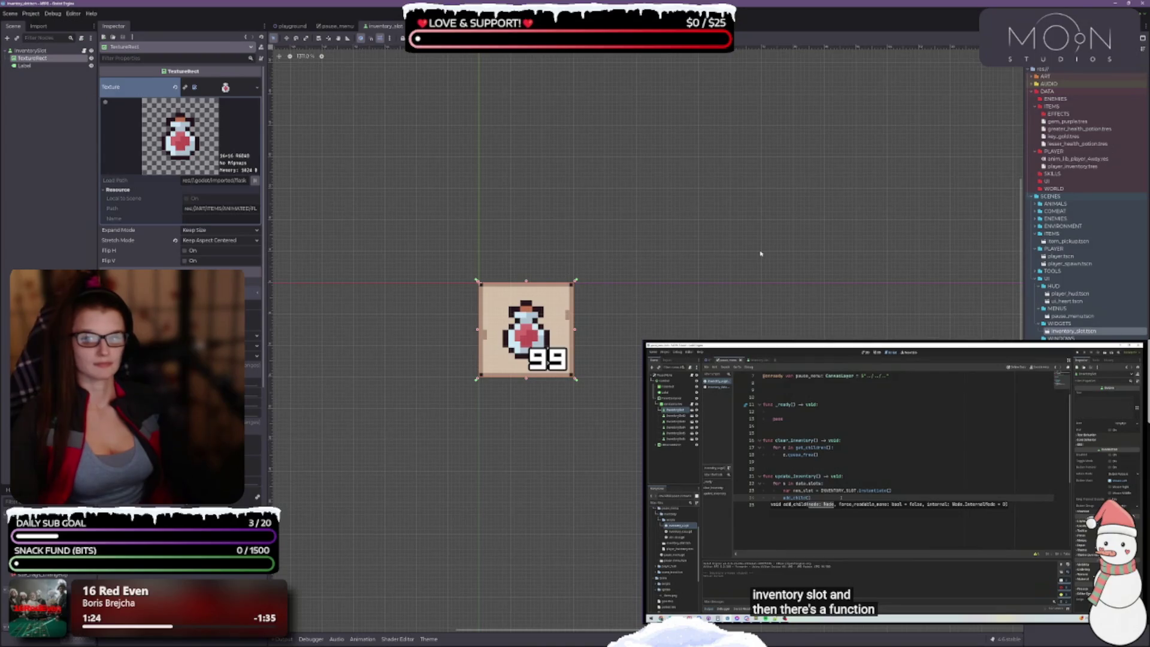
left_click(26, 66)
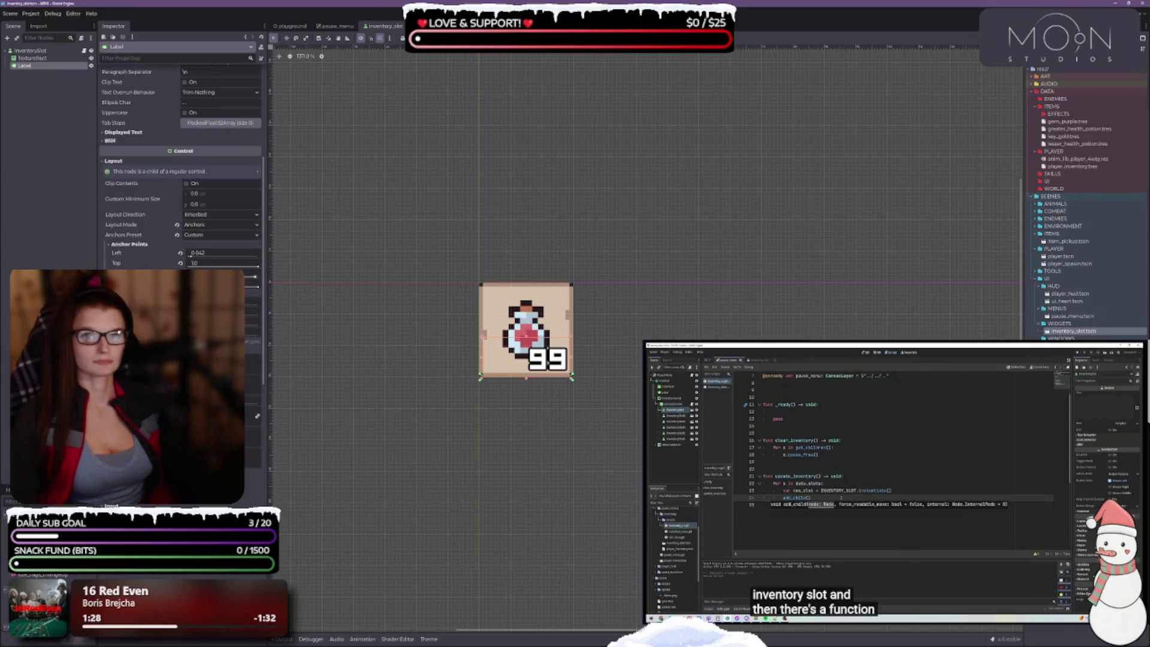
scroll(159, 258, "up", 3)
left_click(30, 50)
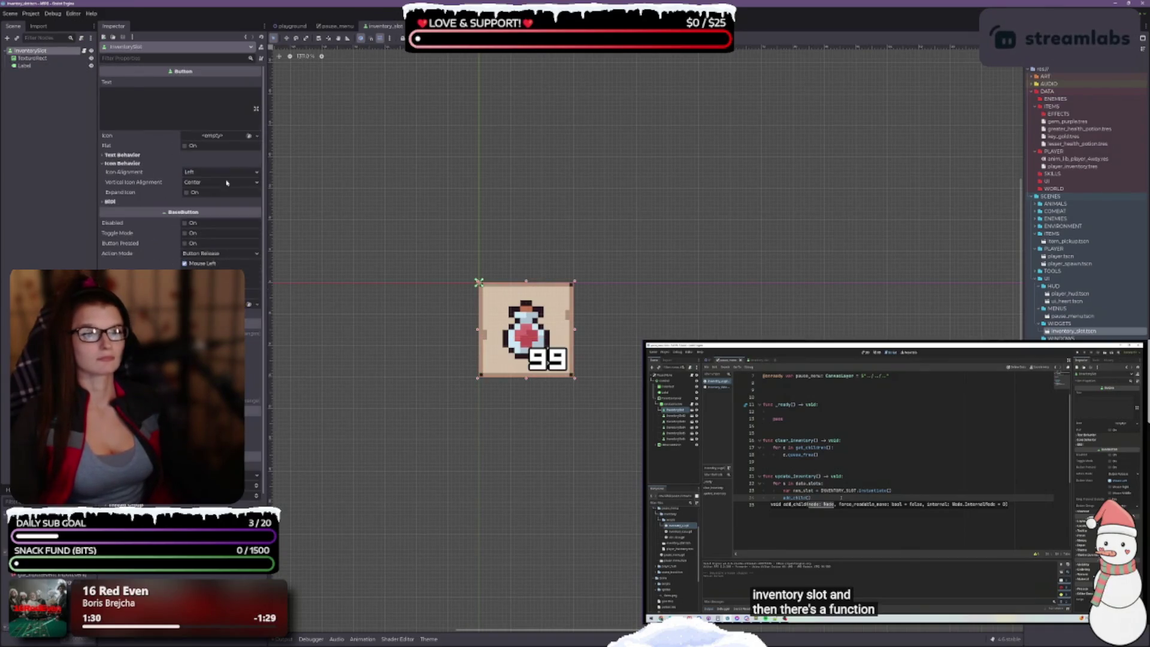
left_click(1118, 329)
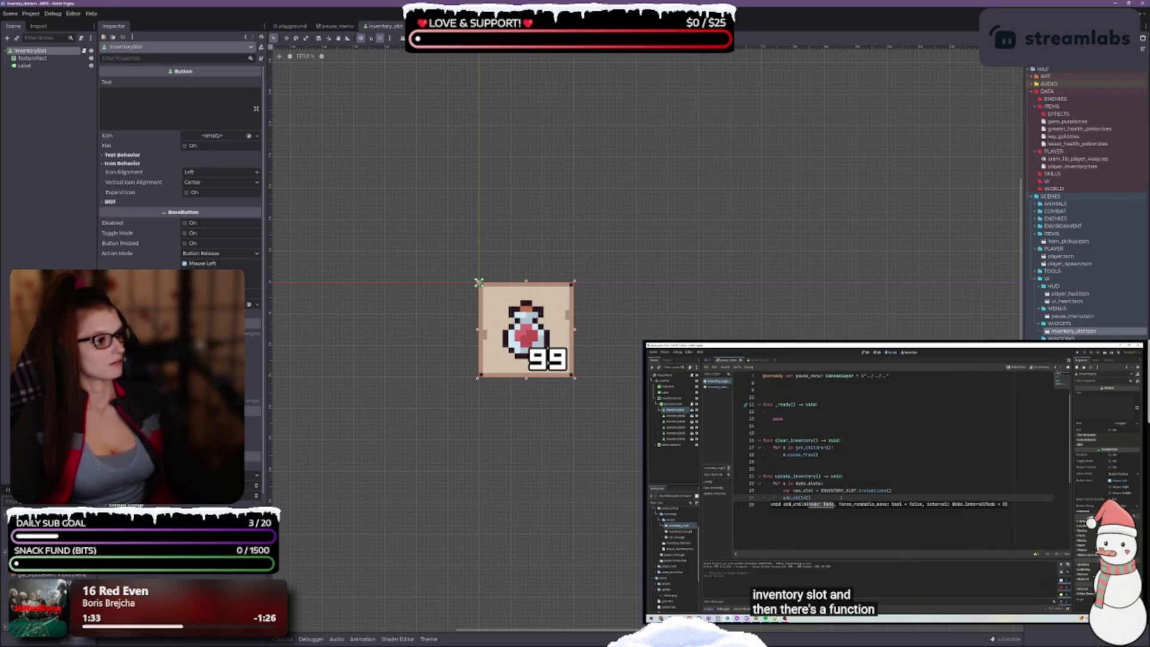
left_click(228, 479)
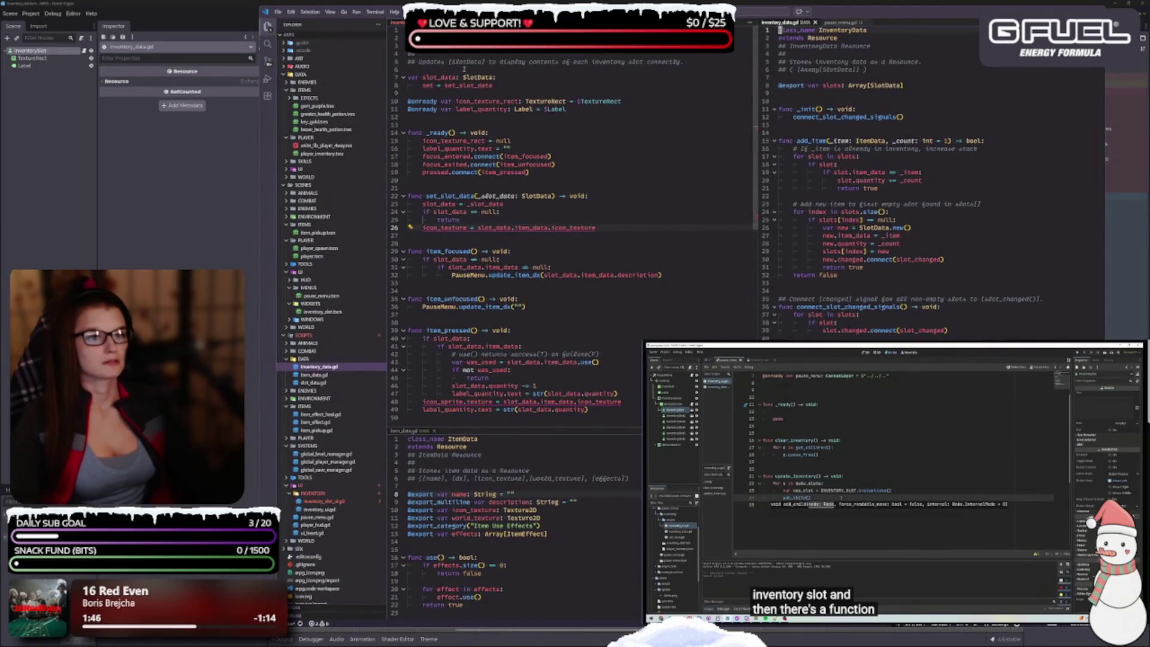
left_click(472, 101)
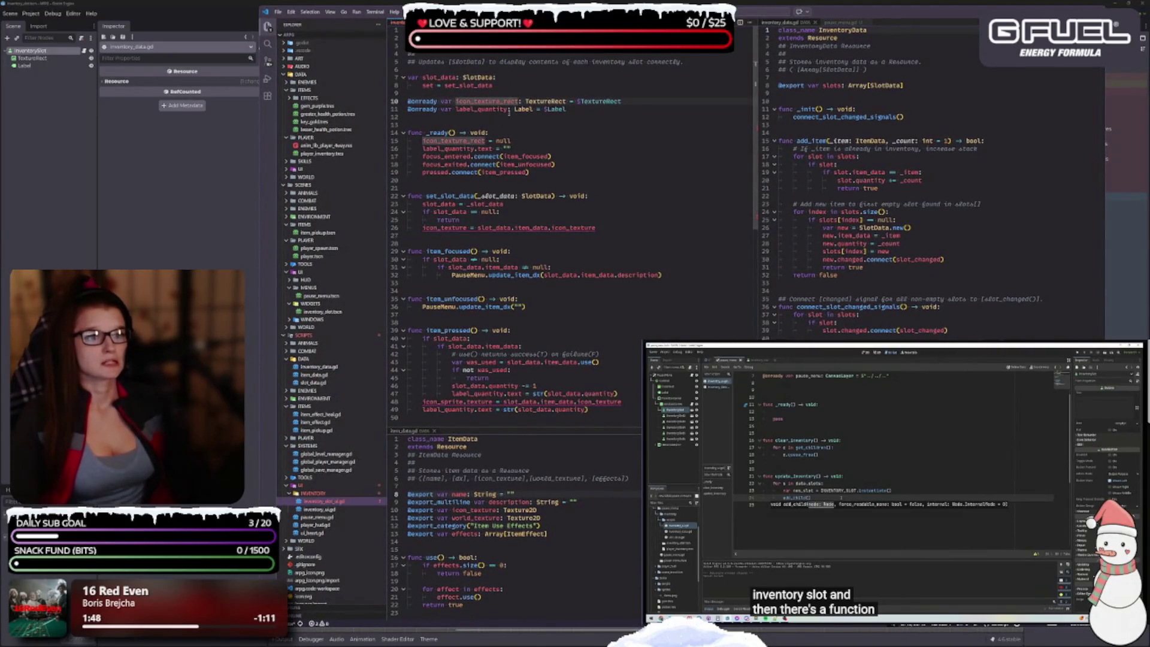
left_click(588, 109)
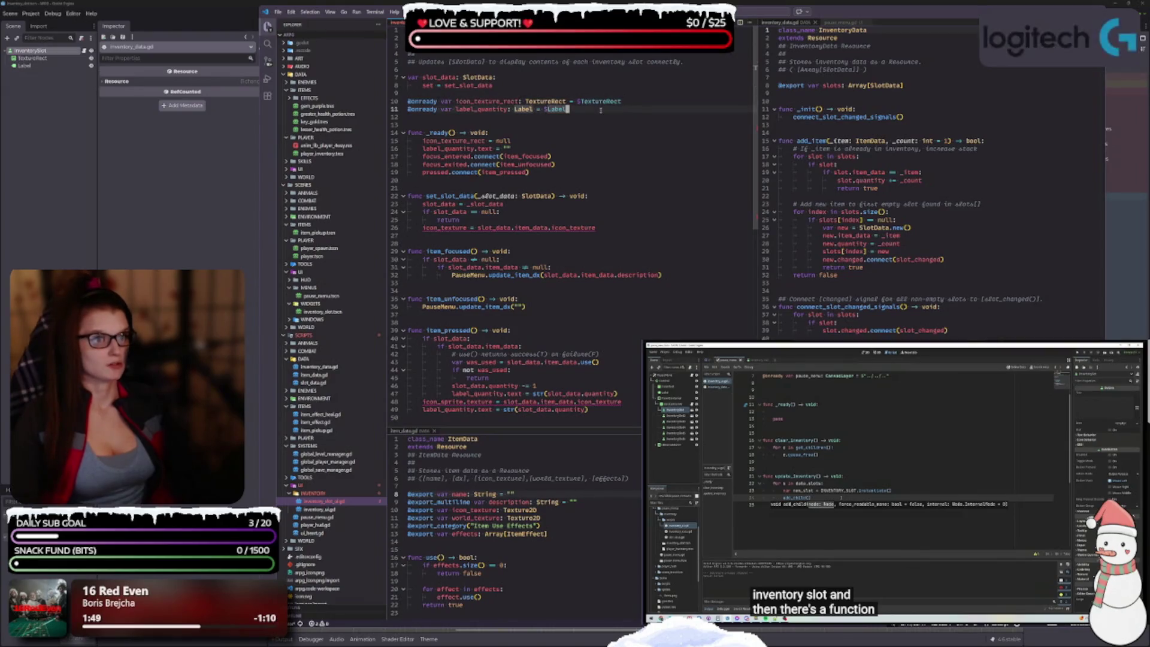
scroll(477, 126, "down", 1)
left_click(534, 125)
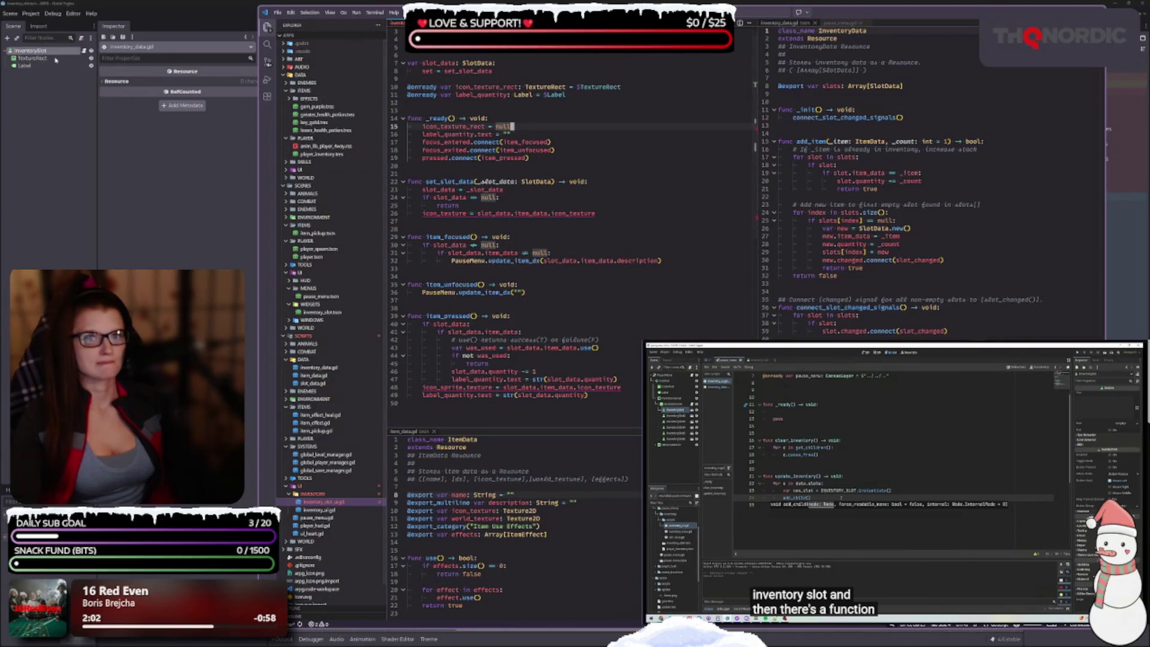
left_click(34, 58)
left_click(580, 126)
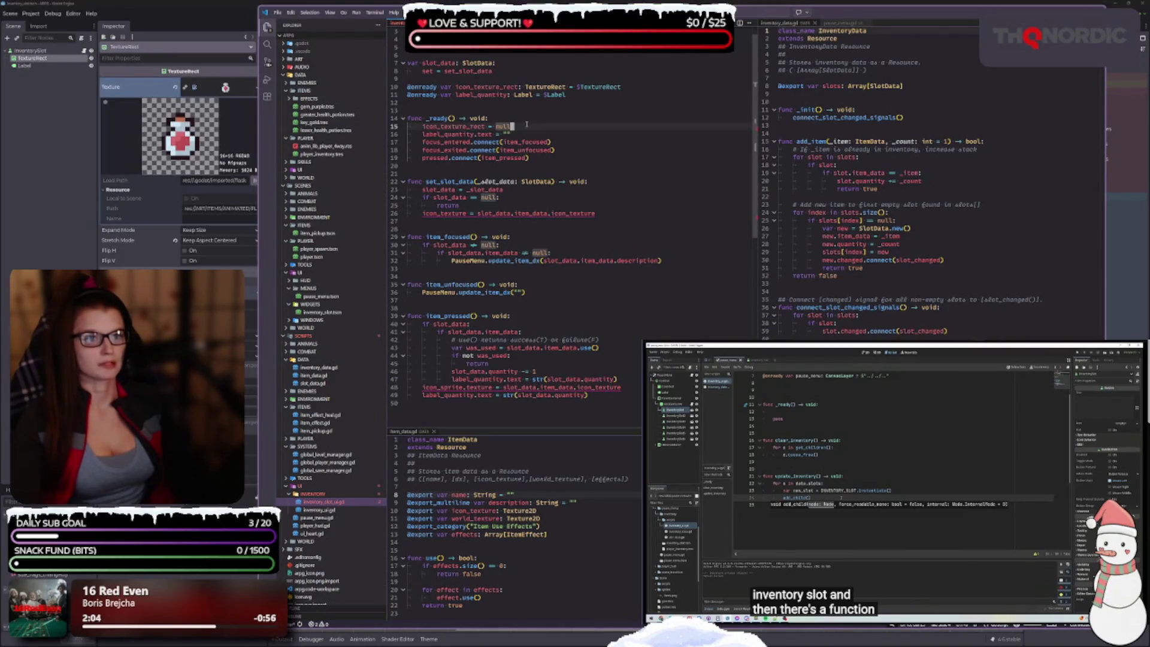
key("shift+Home")
key("BackSpace")
key("BackSpace")
key("BackSpace")
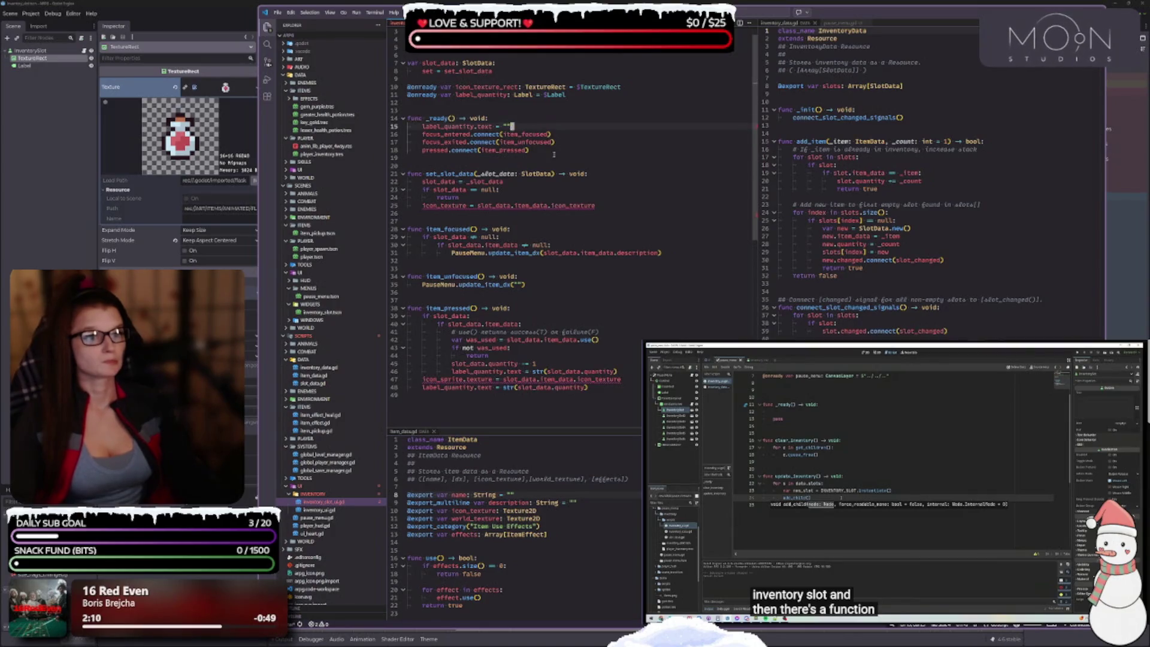
left_click(557, 127)
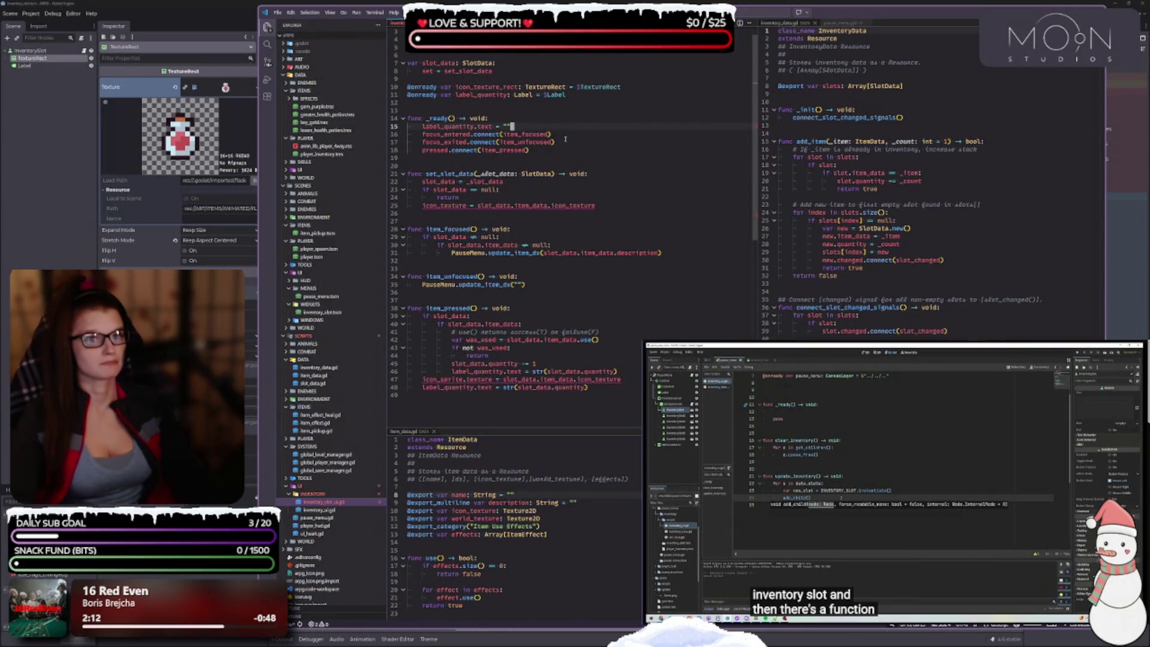
left_click(515, 118)
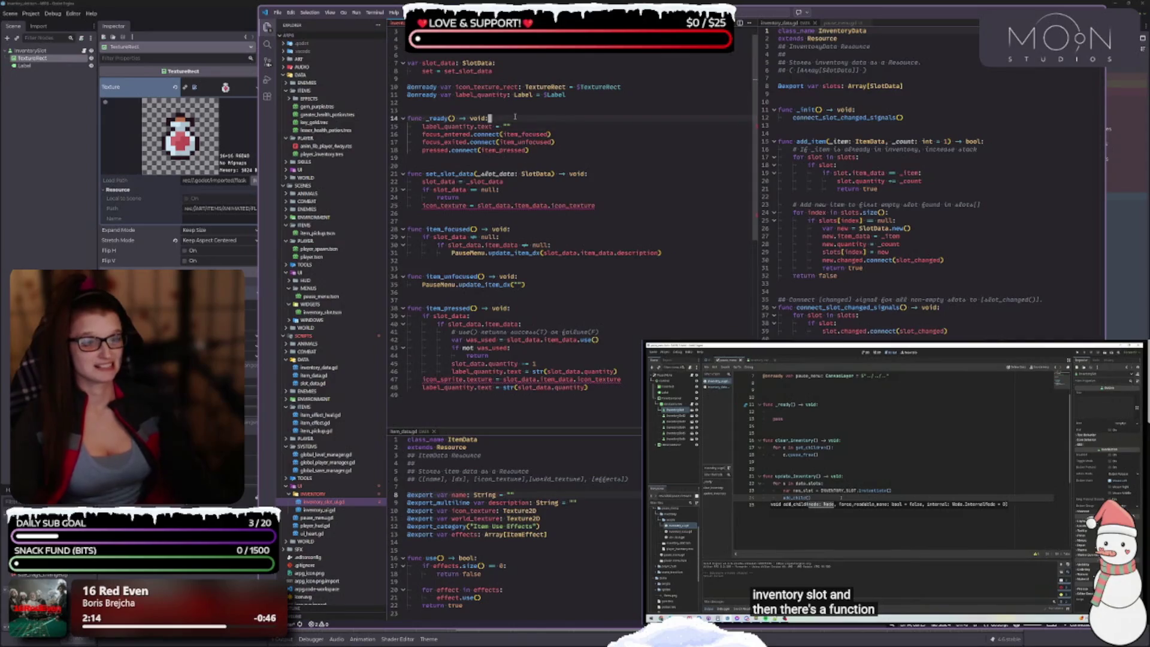
key("Return")
type("icon")
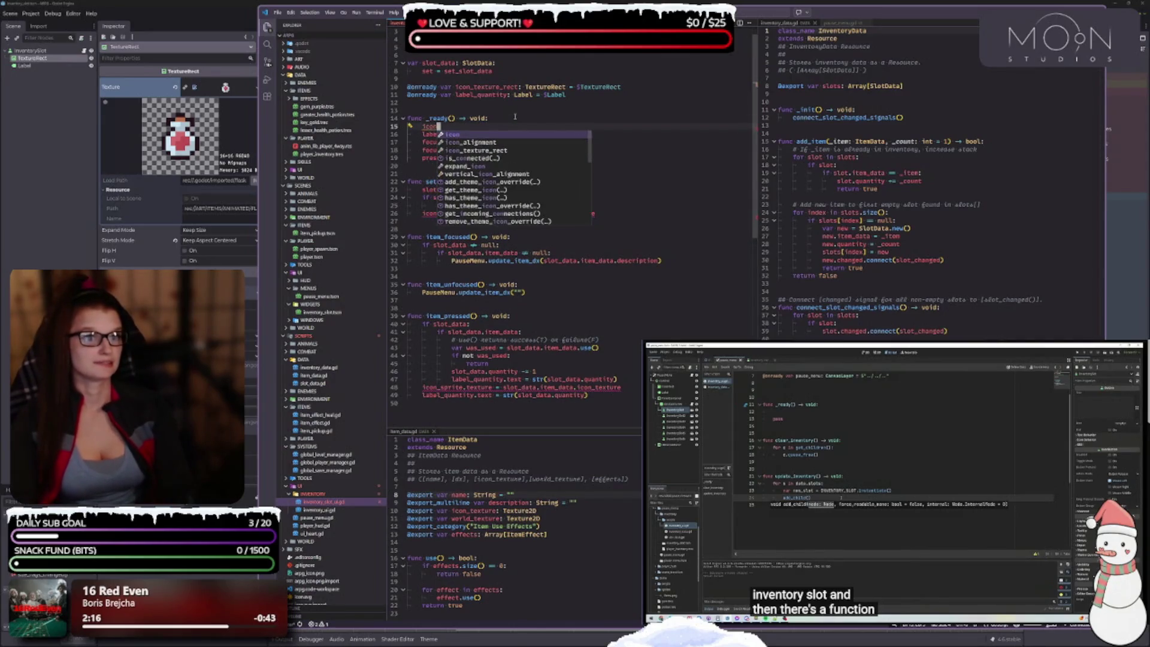
key("Return")
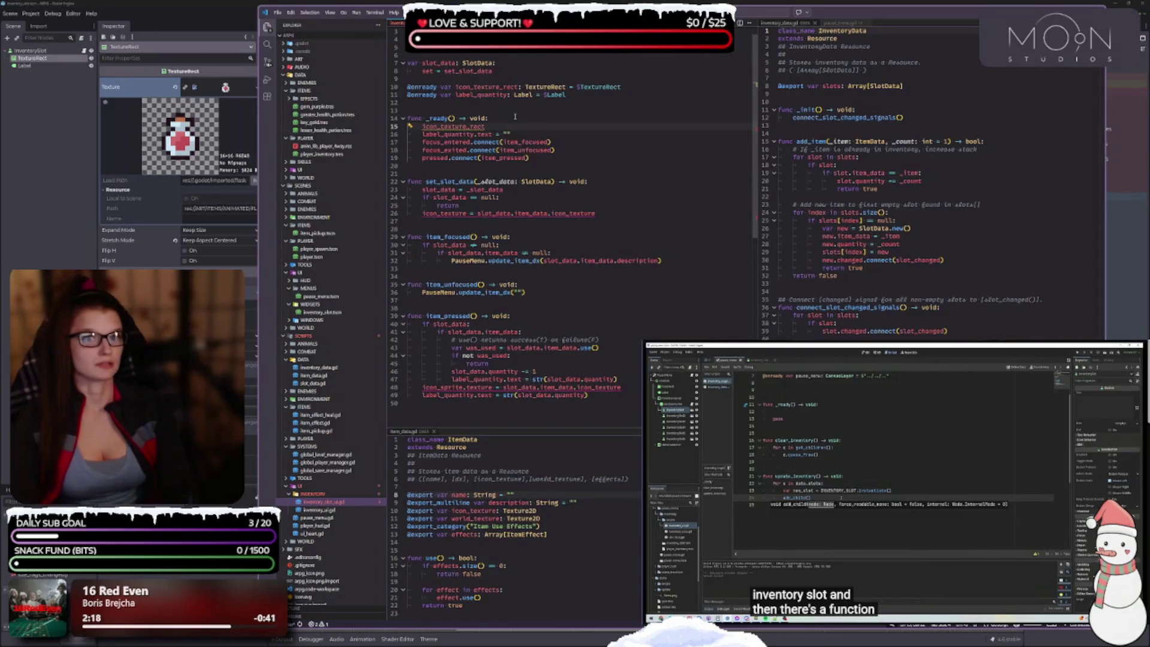
type(".texture")
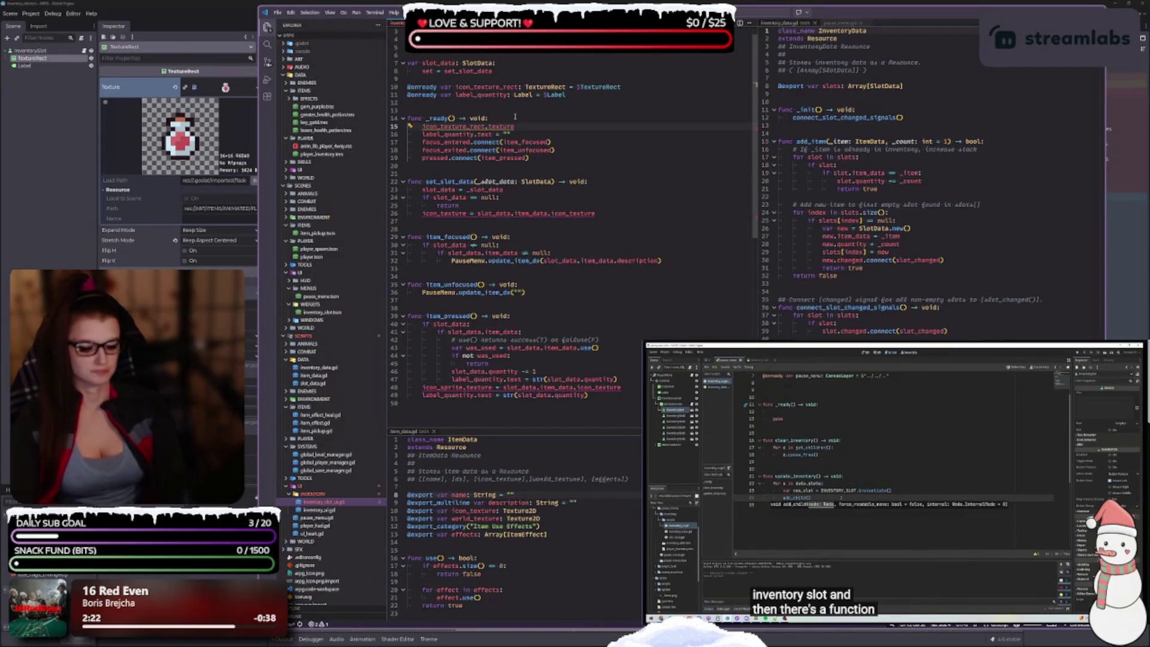
type(".")
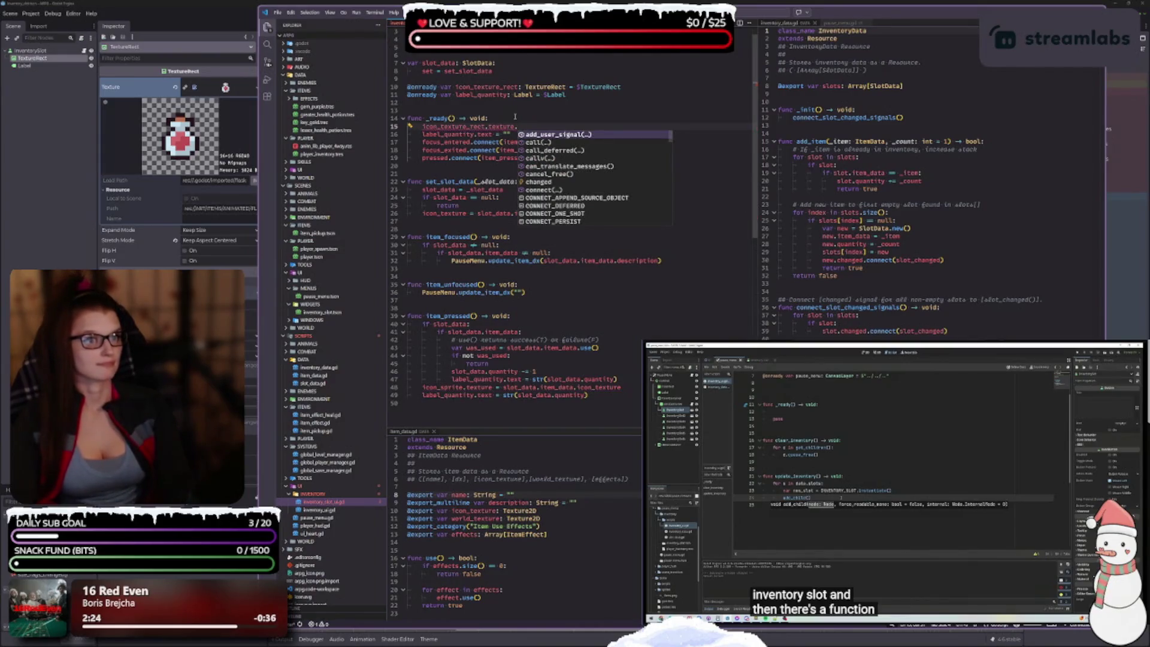
type("cl")
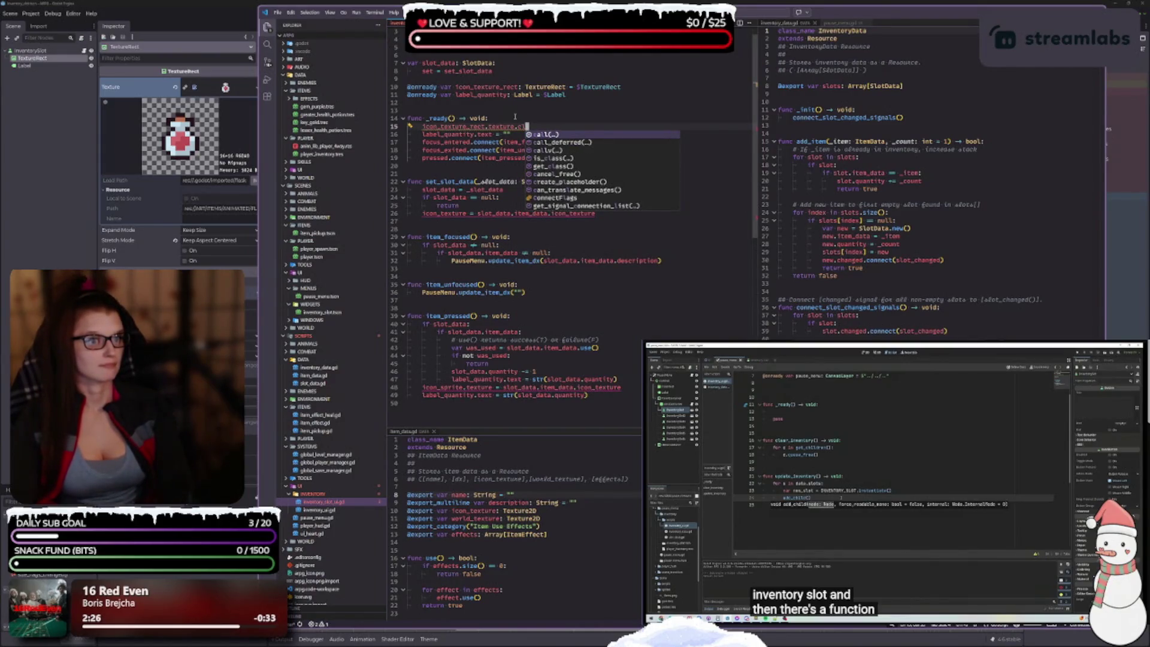
type("e")
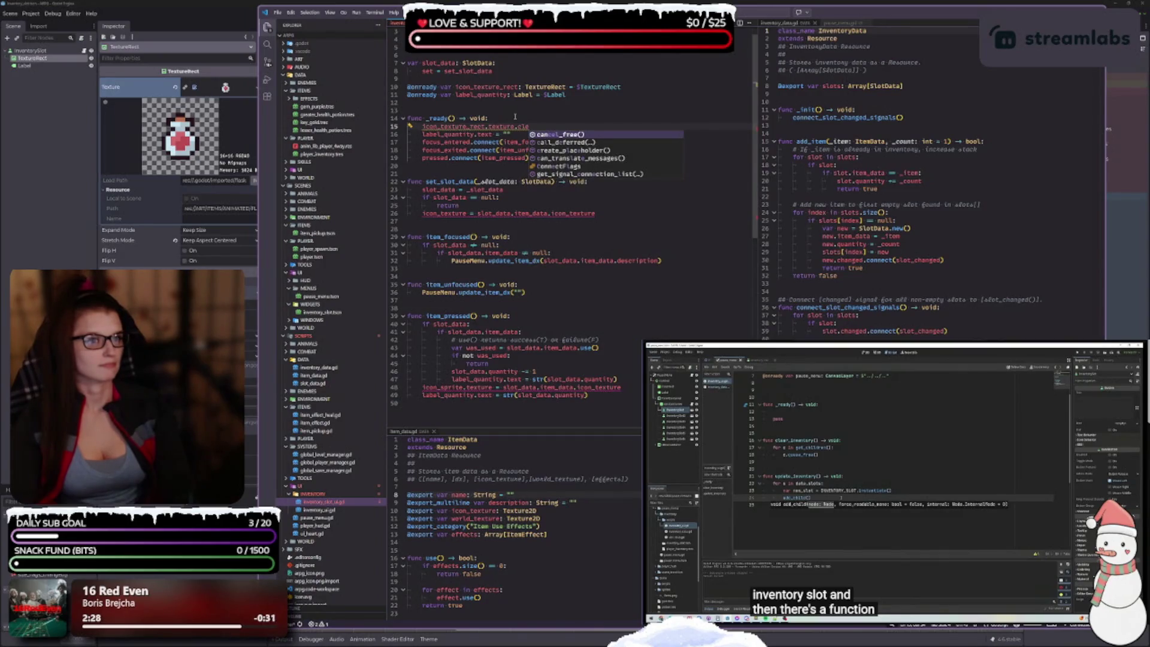
key("BackSpace")
key("BackSpace")
key("BackSpace")
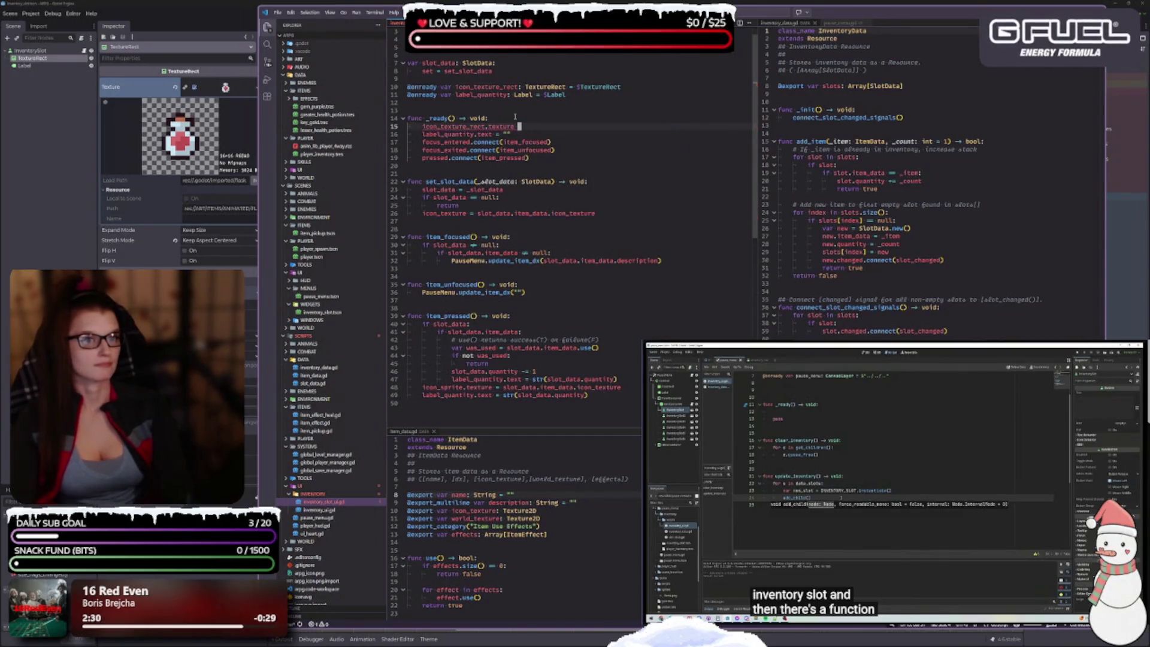
type("= null")
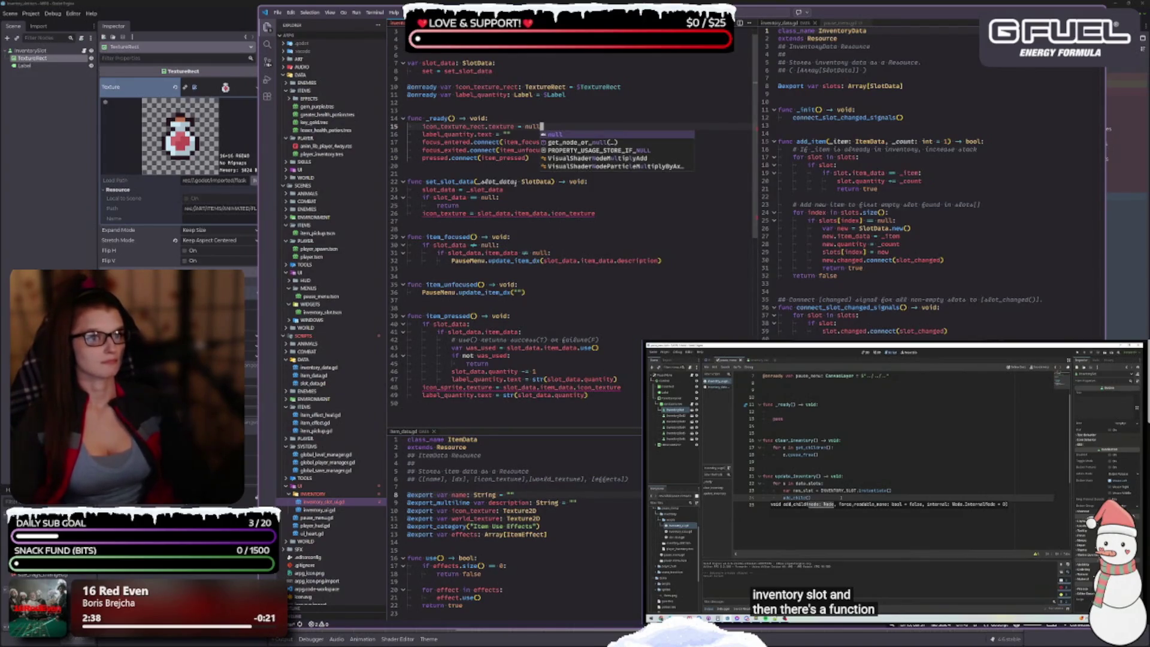
left_click(532, 158)
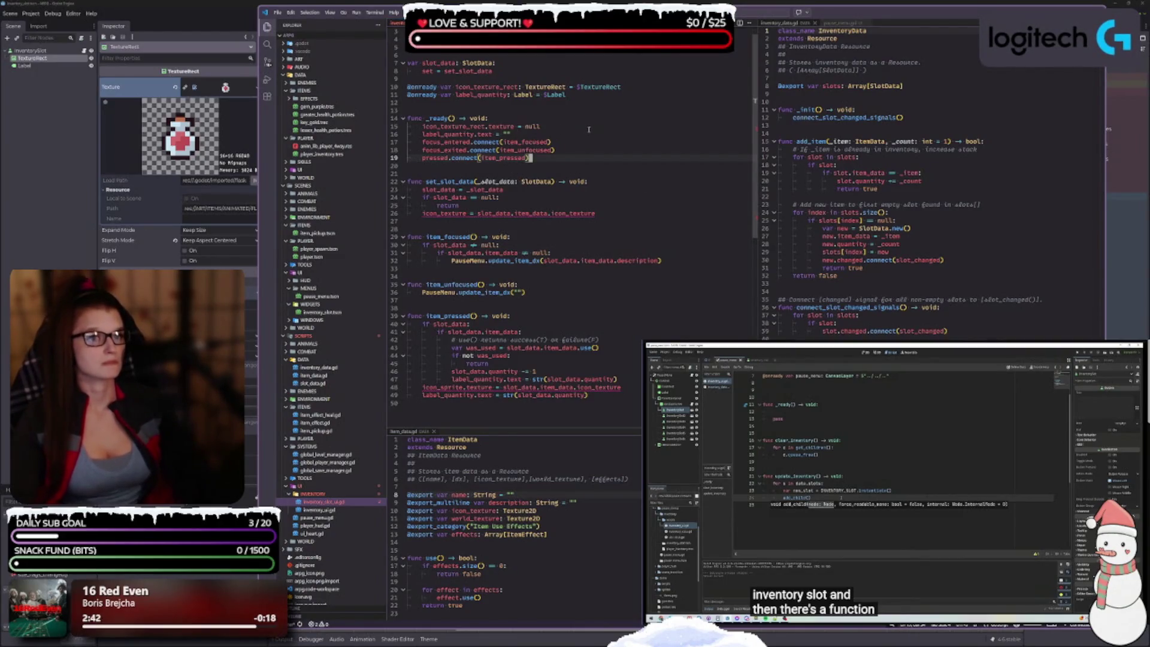
key("Down")
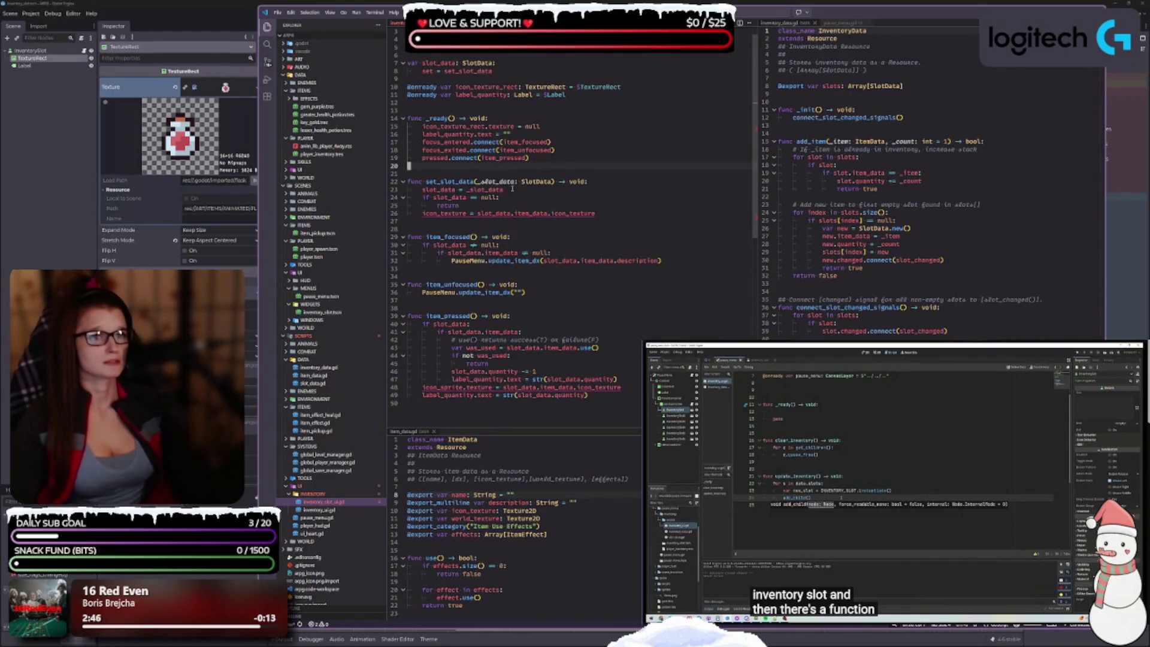
scroll(543, 177, "up", 1)
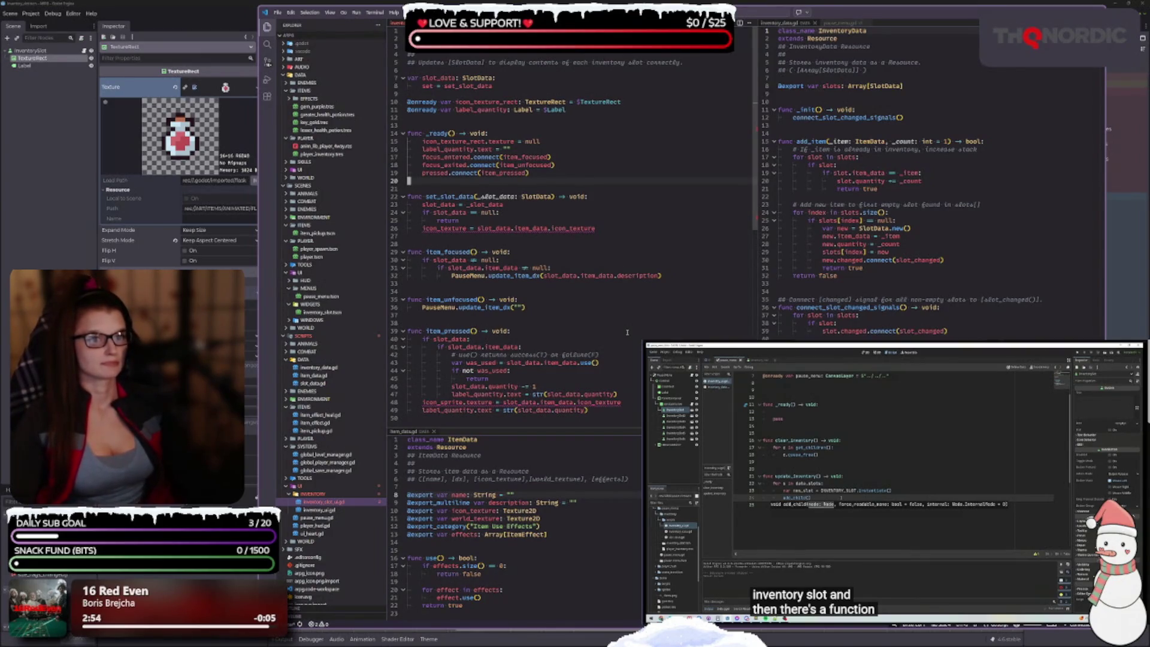
scroll(520, 207, "down", 1)
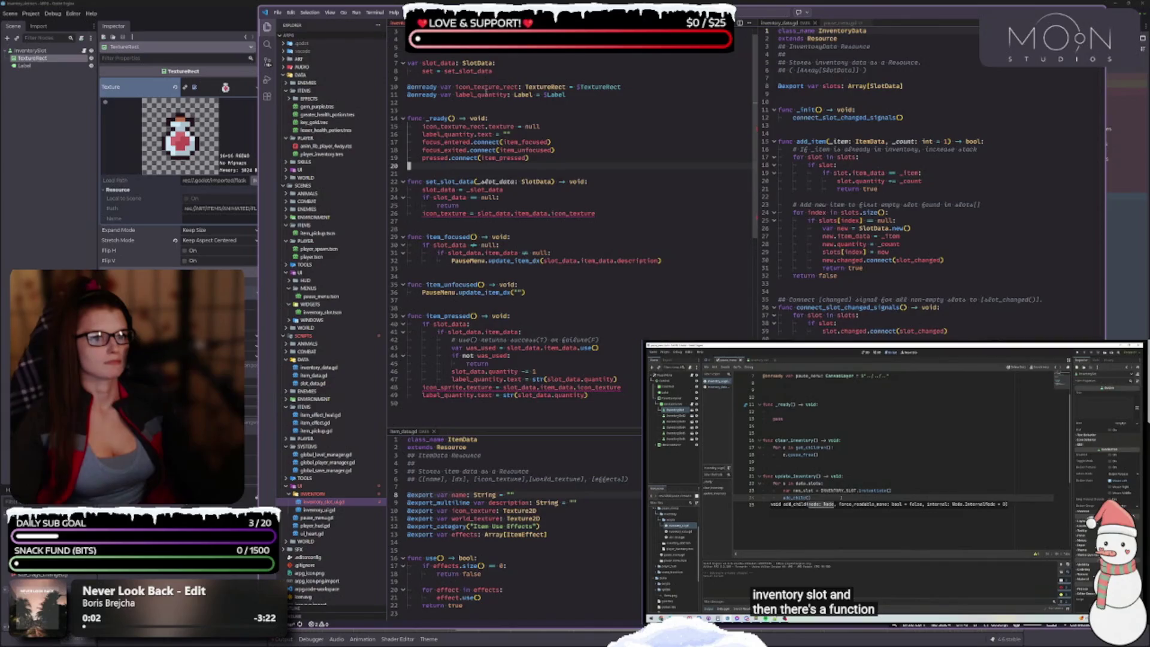
left_click(517, 191)
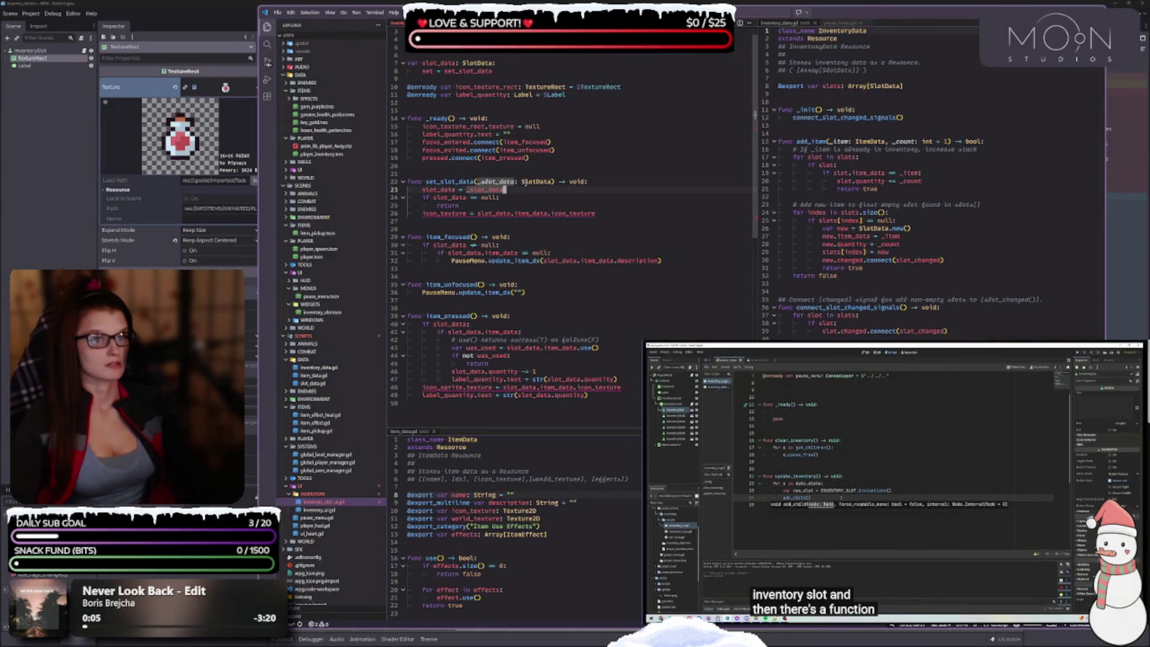
Step: Review the slot_data null checks and delete the old icon texture assignment on line 26
scroll(526, 183, "down", 1)
left_click(502, 183)
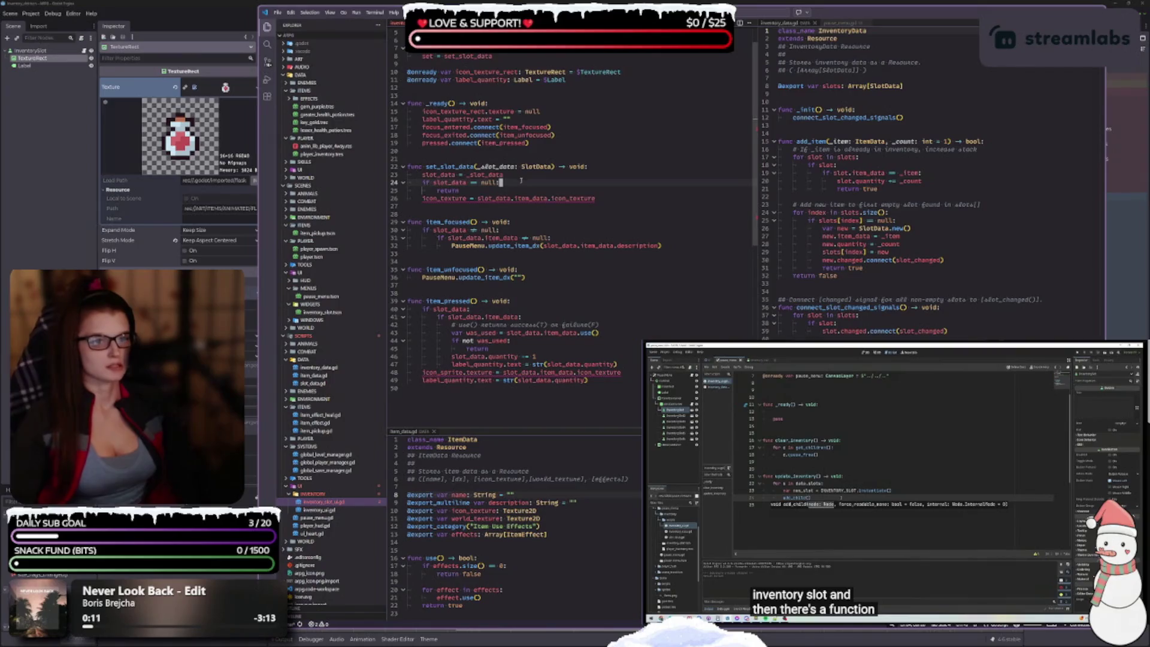
left_click(492, 199)
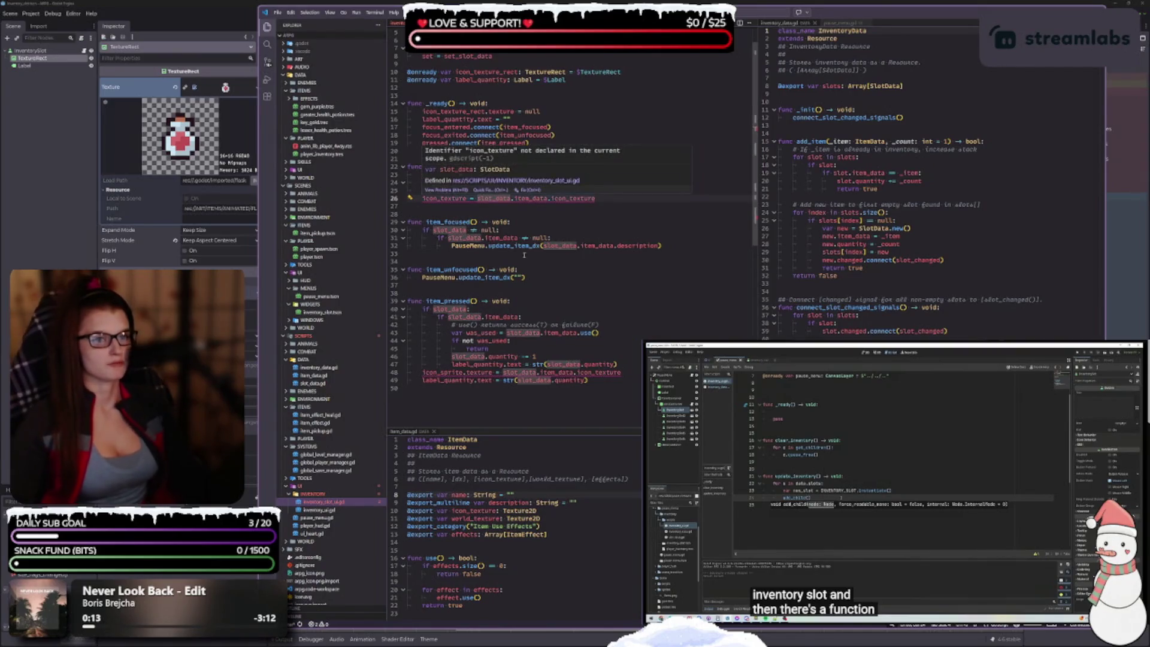
left_click(574, 232)
left_click(434, 198)
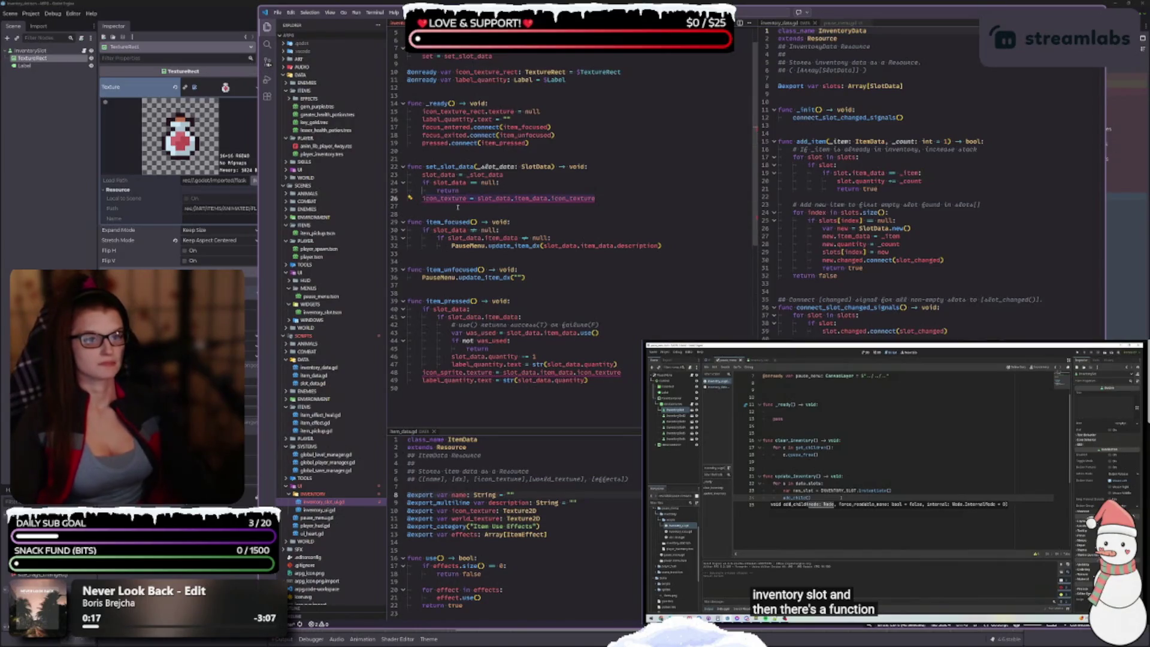
key("shift+End")
key("Delete")
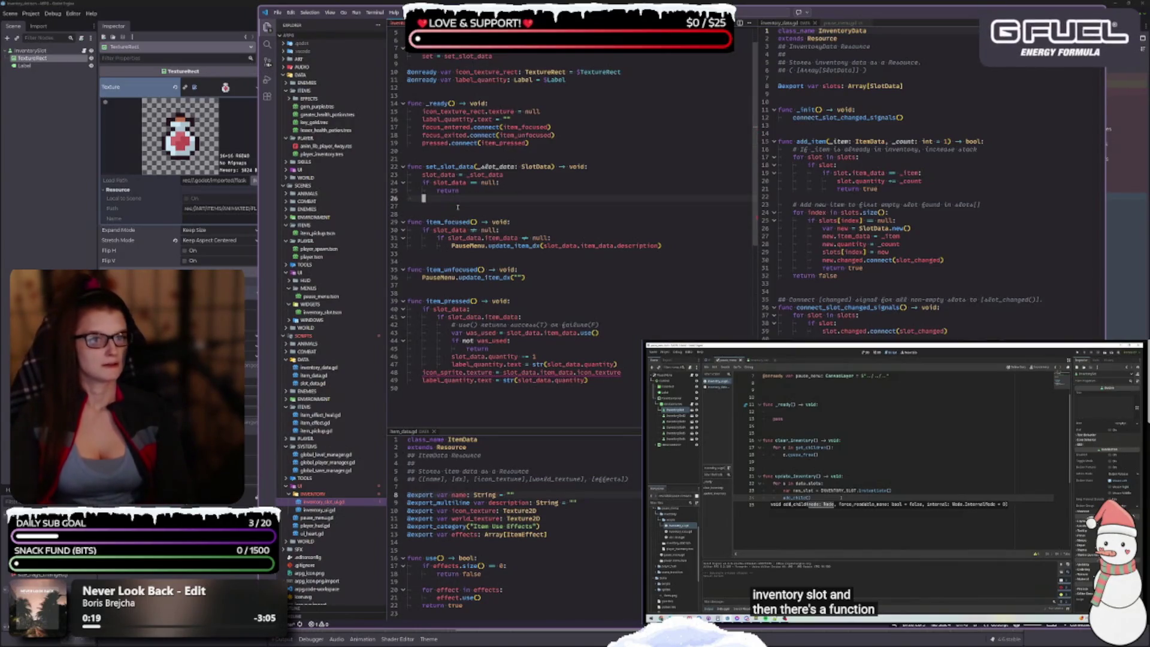
Step: Write icon_texture_rect.texture = slot_data.item_data.icon_texture on line 26 and comment it out
type("icon")
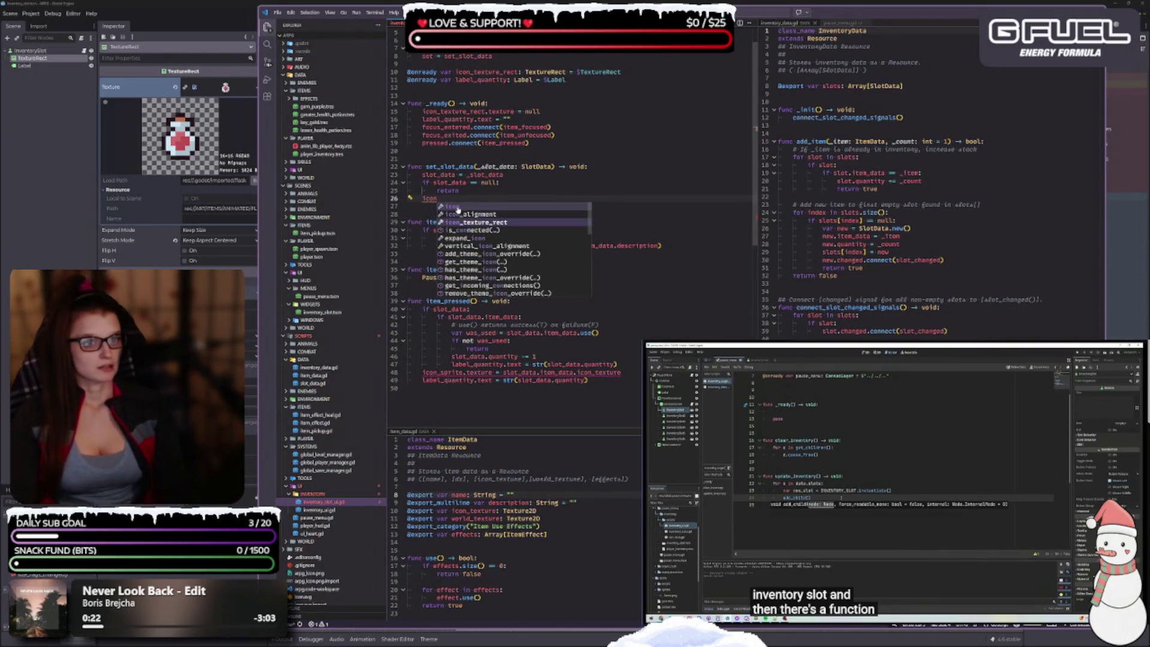
key("Tab")
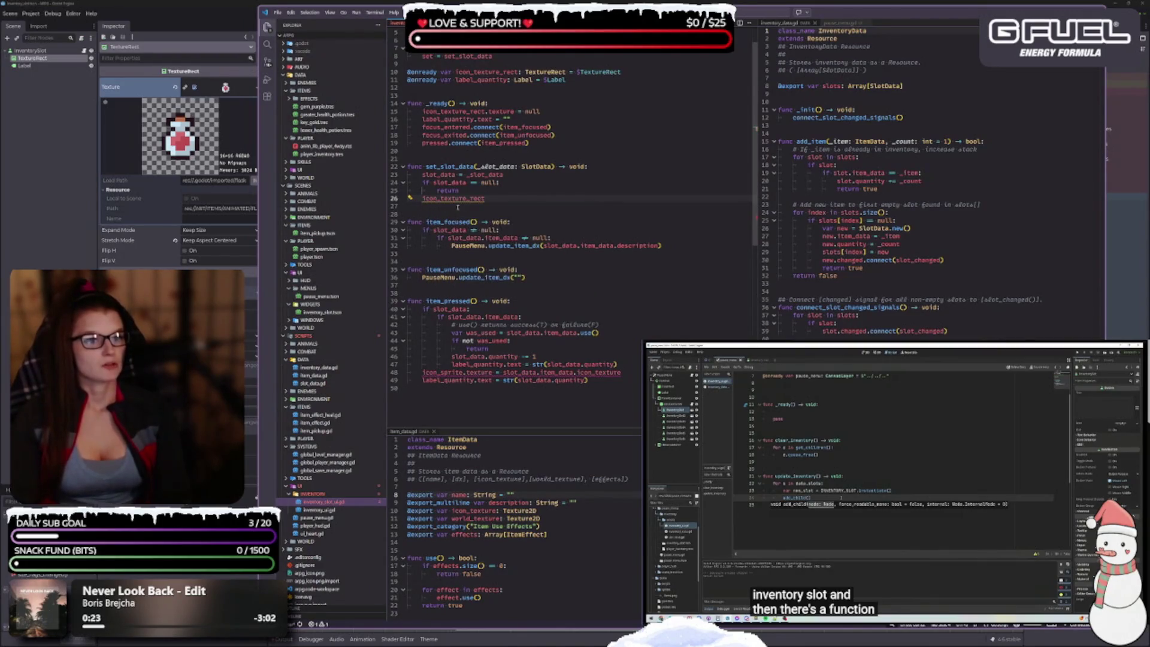
type(".texture")
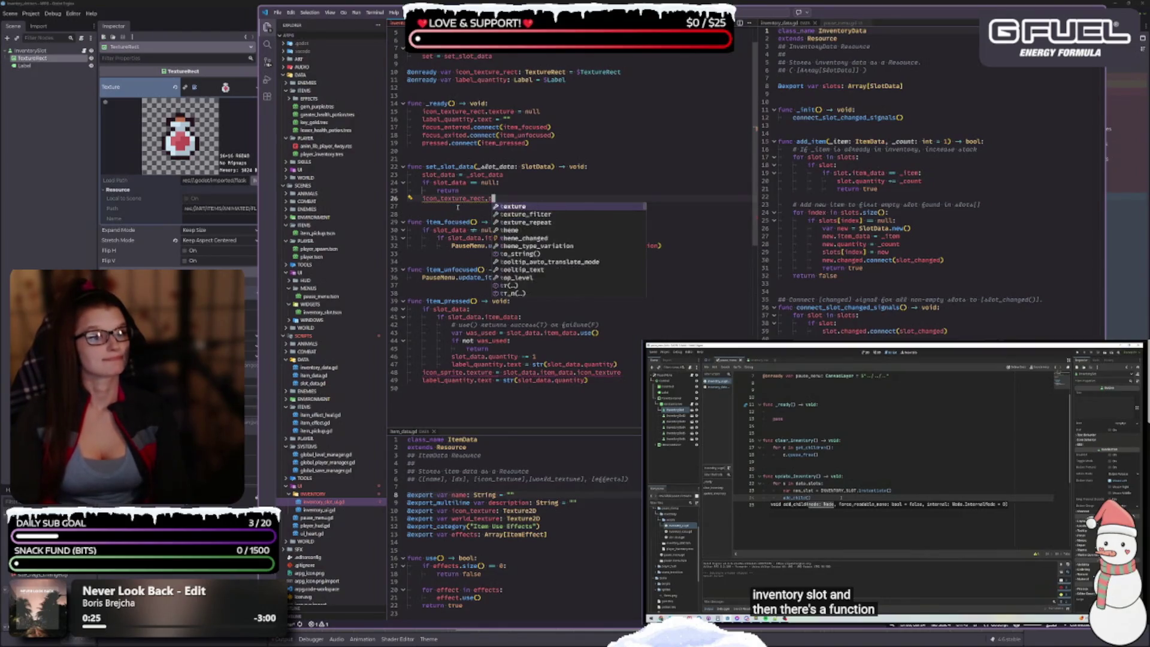
type(" = slot")
key("Return")
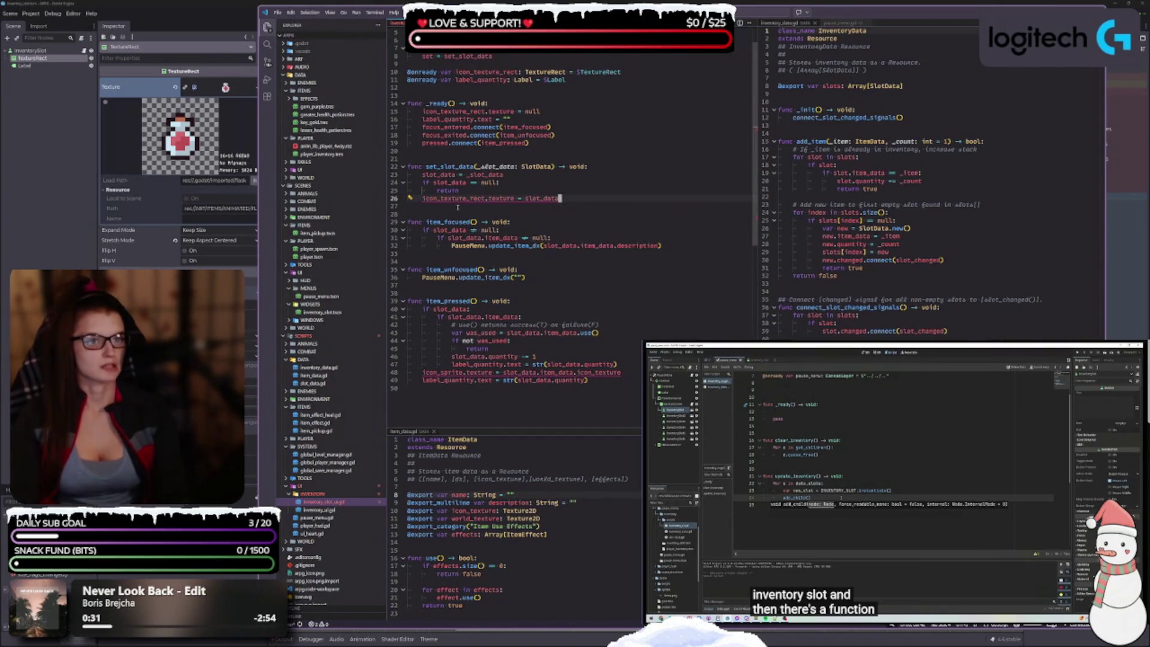
type(".item_data")
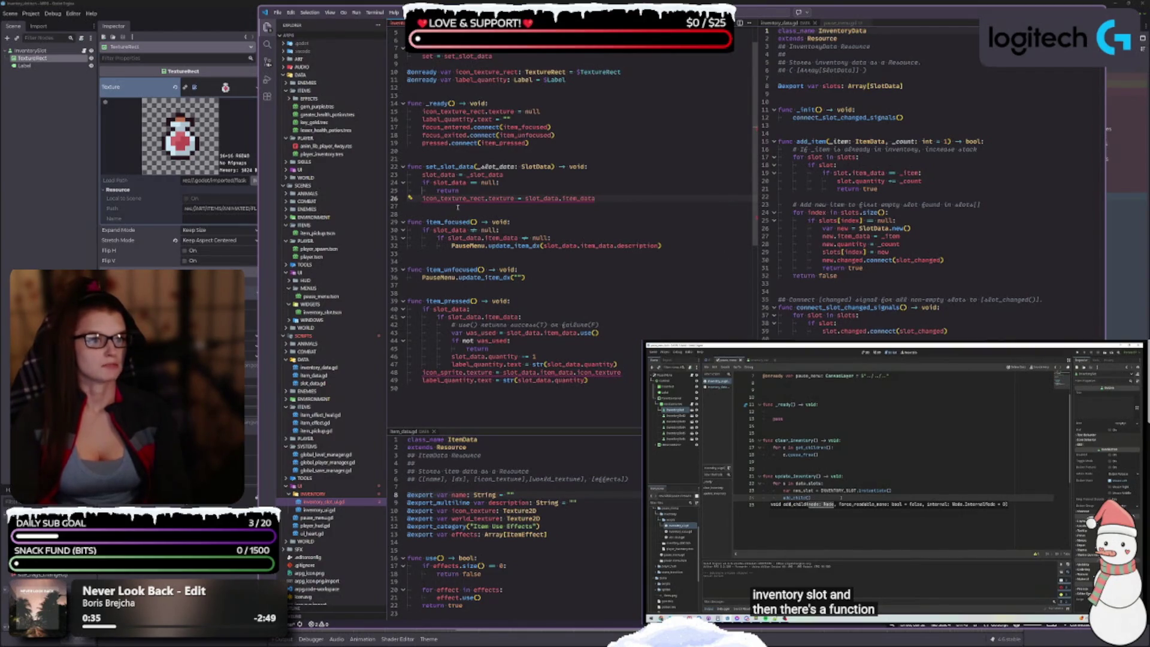
type(".")
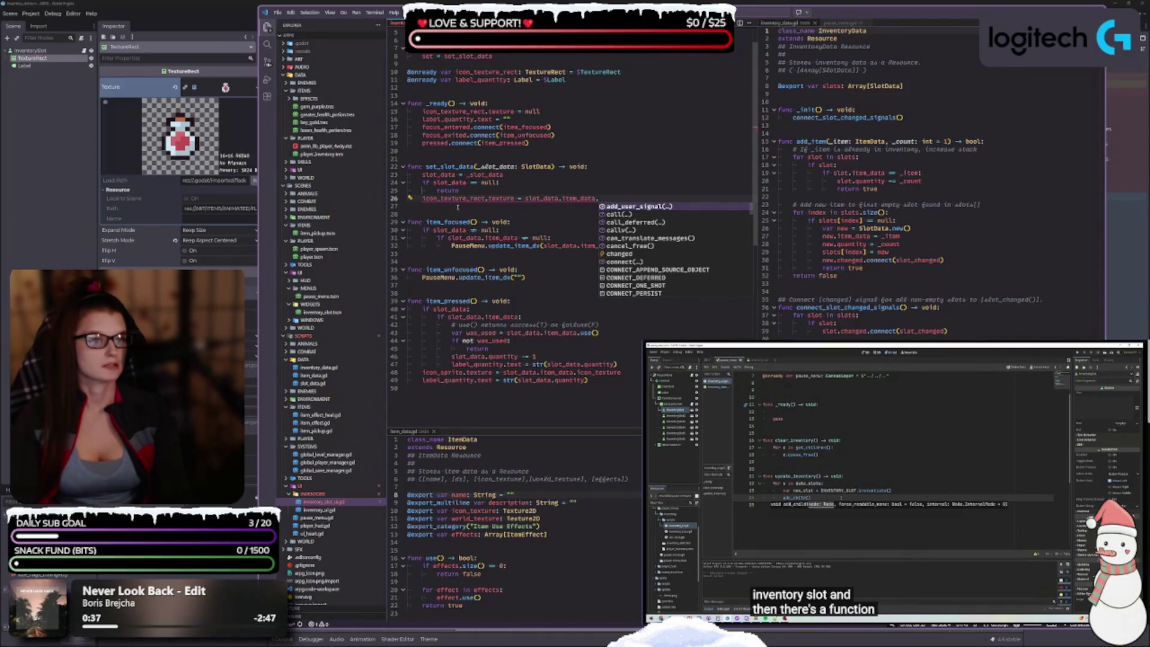
type("ic")
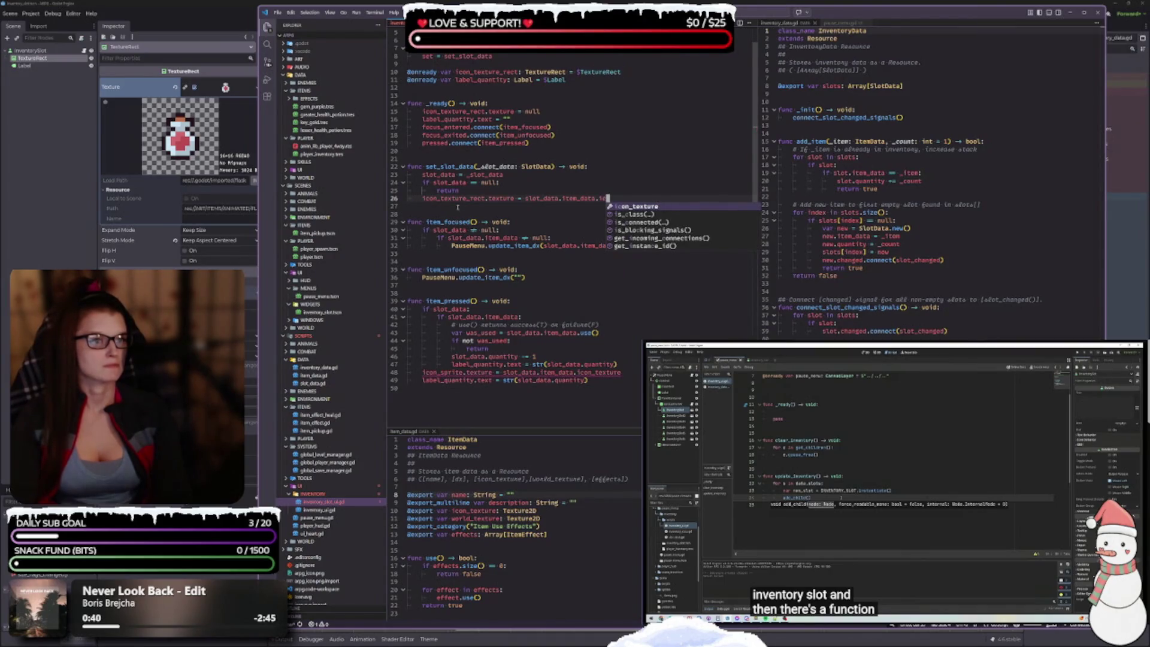
key("Return")
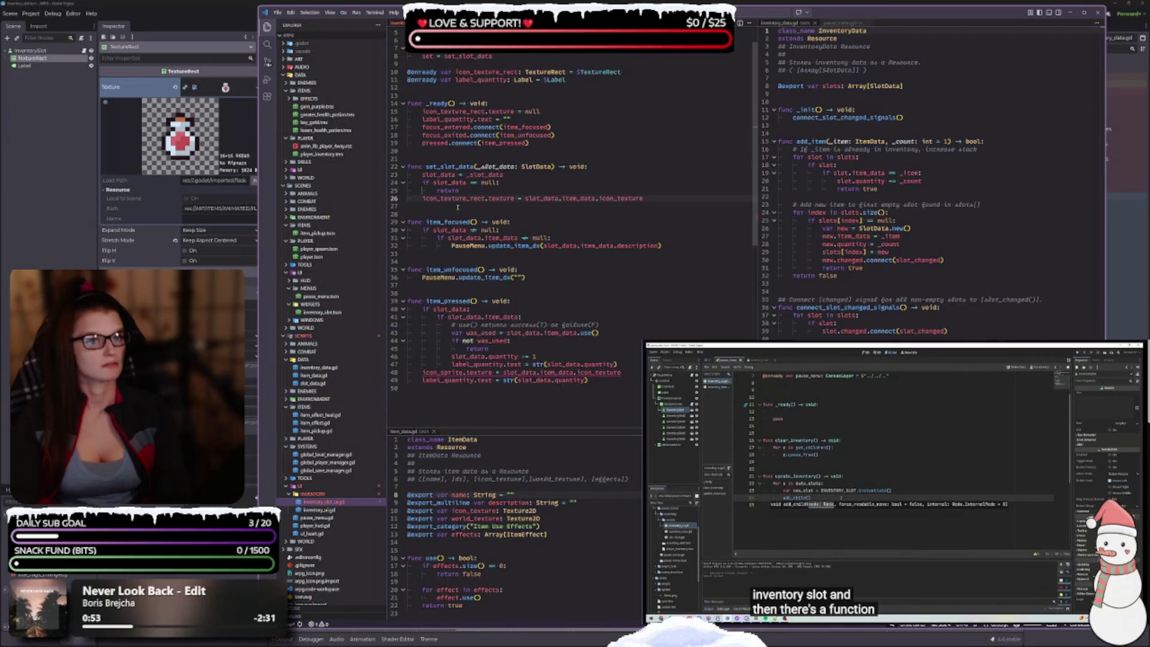
key("Home")
type("#")
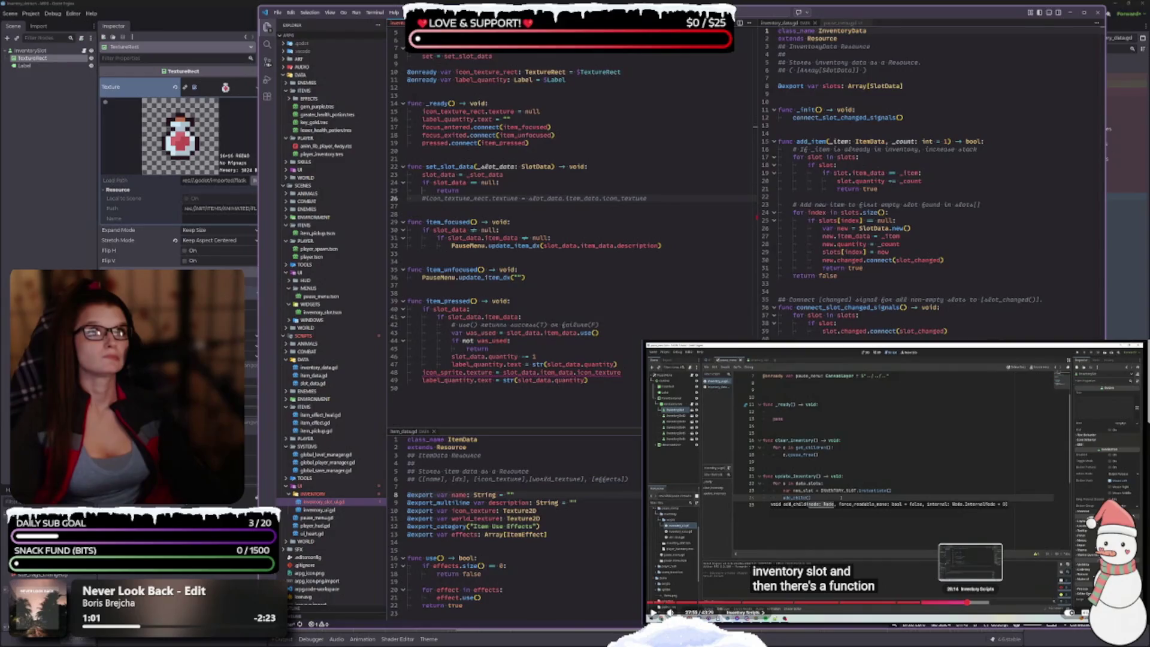
Step: Review the description update code on lines 29–35, then open and widen pause_menu.gd beside it
left_click(530, 221)
key("Down")
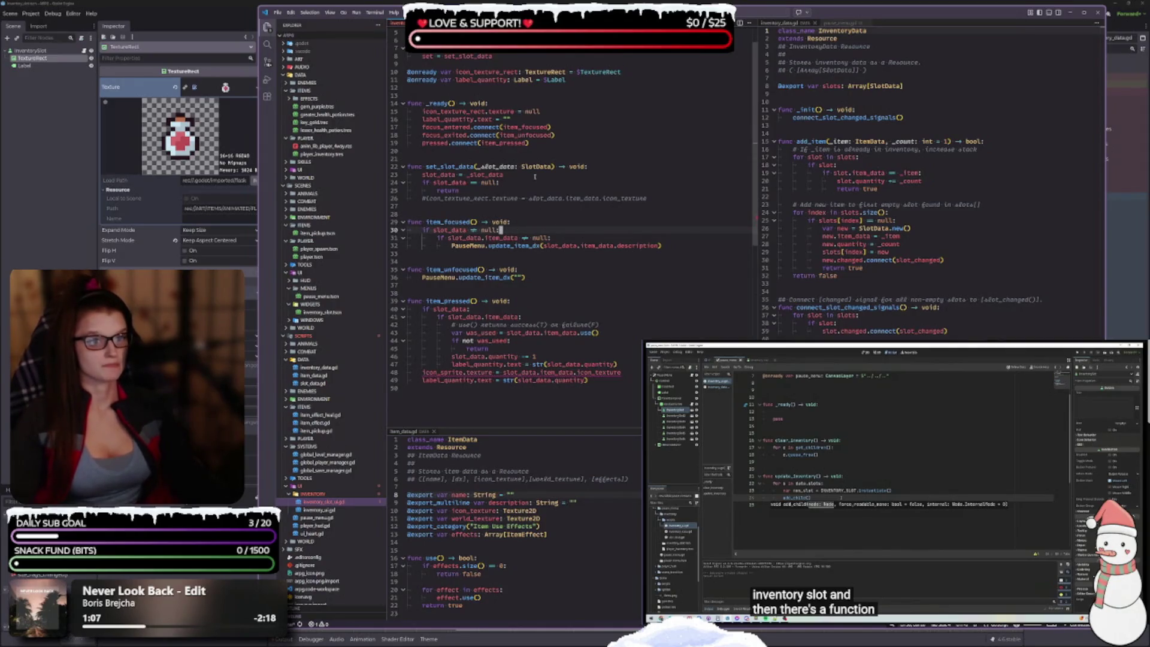
left_click(565, 239)
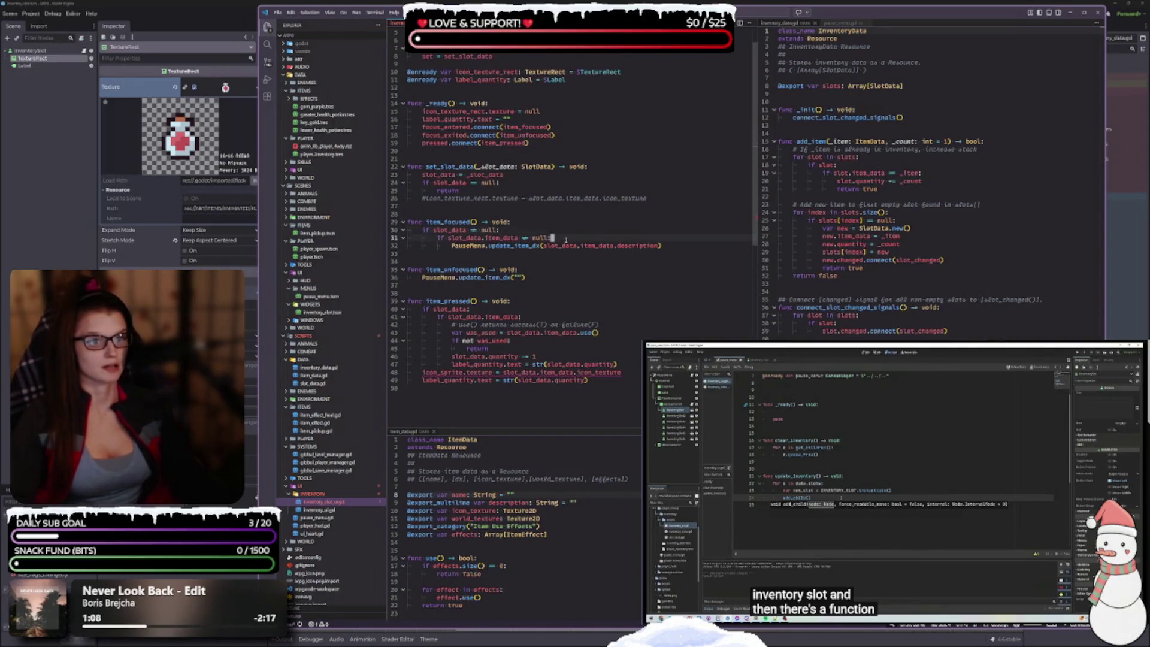
left_click(509, 245)
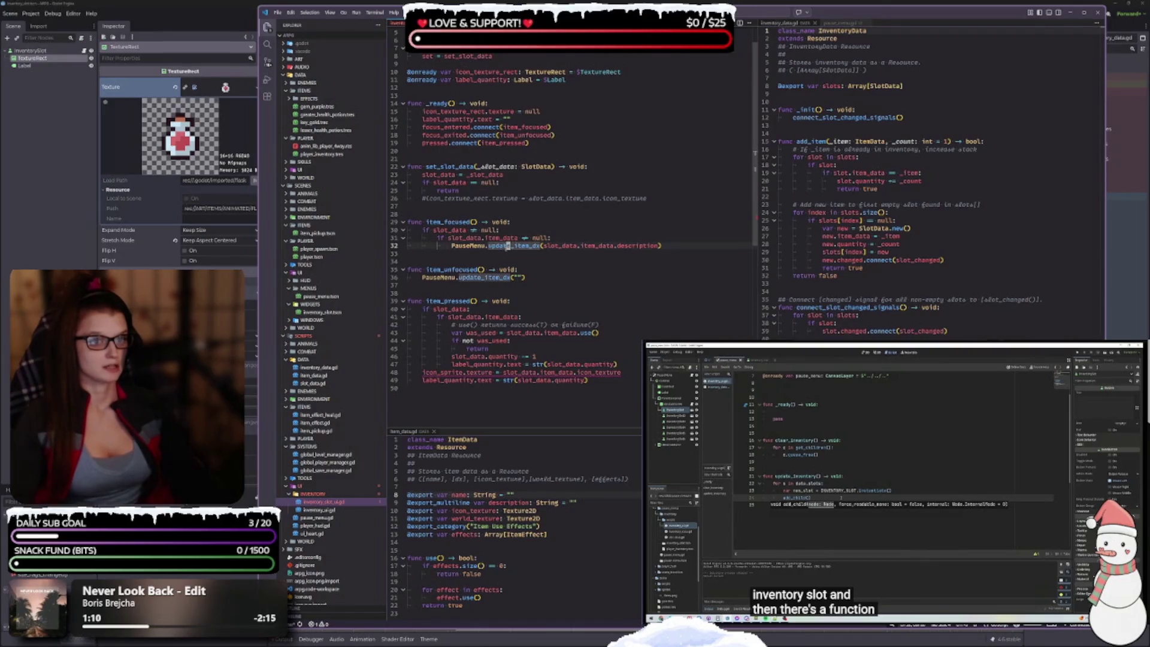
left_click(542, 271)
left_click(694, 246)
left_click(841, 22)
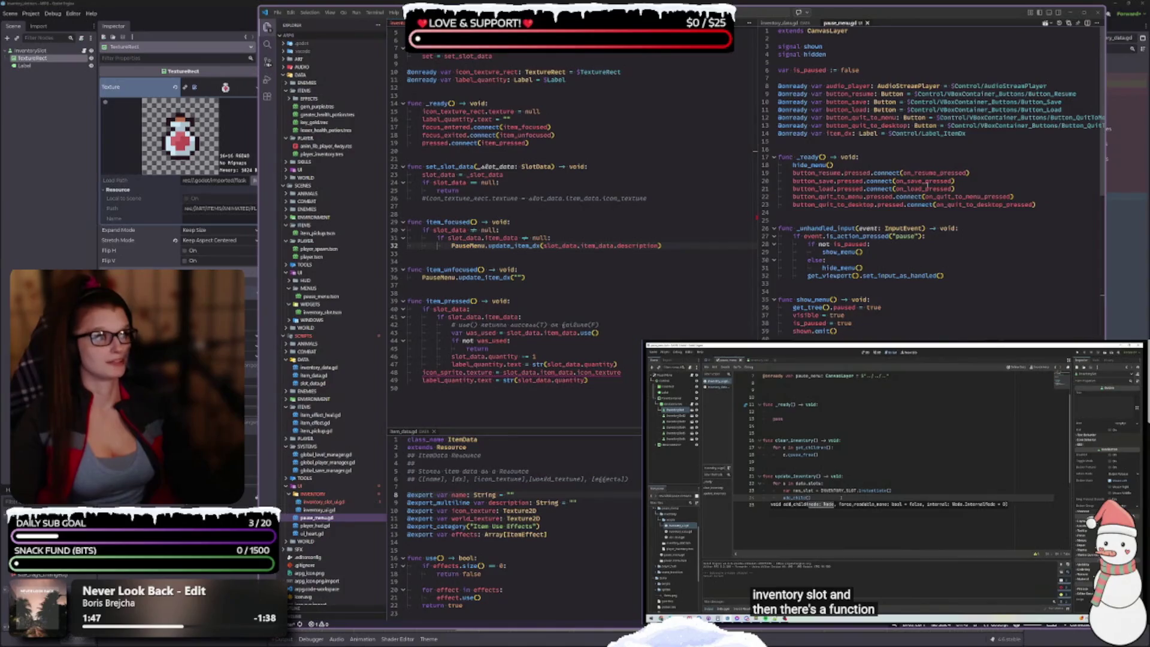
mouse_move(756, 204)
left_mouse_down()
mouse_move(704, 201)
mouse_move(754, 189)
mouse_move(740, 192)
left_mouse_up()
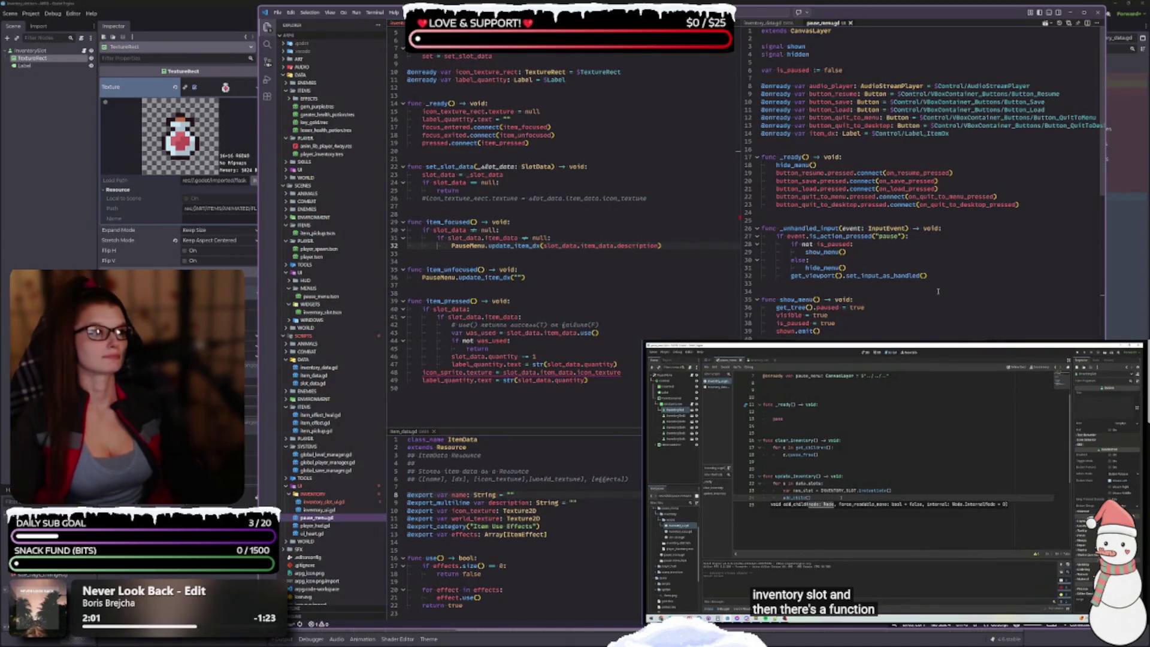
Step: Scroll pause_menu.gd, then revisit the slot script's description update calls on lines 32 and 36
scroll(937, 292, "down", 15)
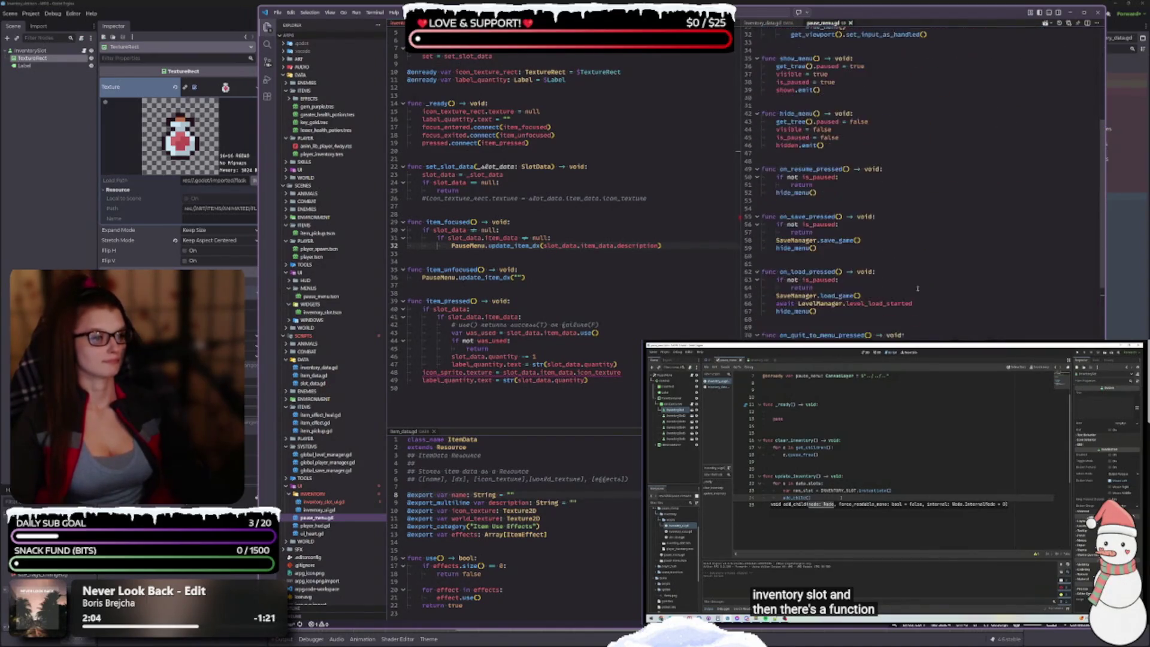
scroll(921, 306, "up", 1)
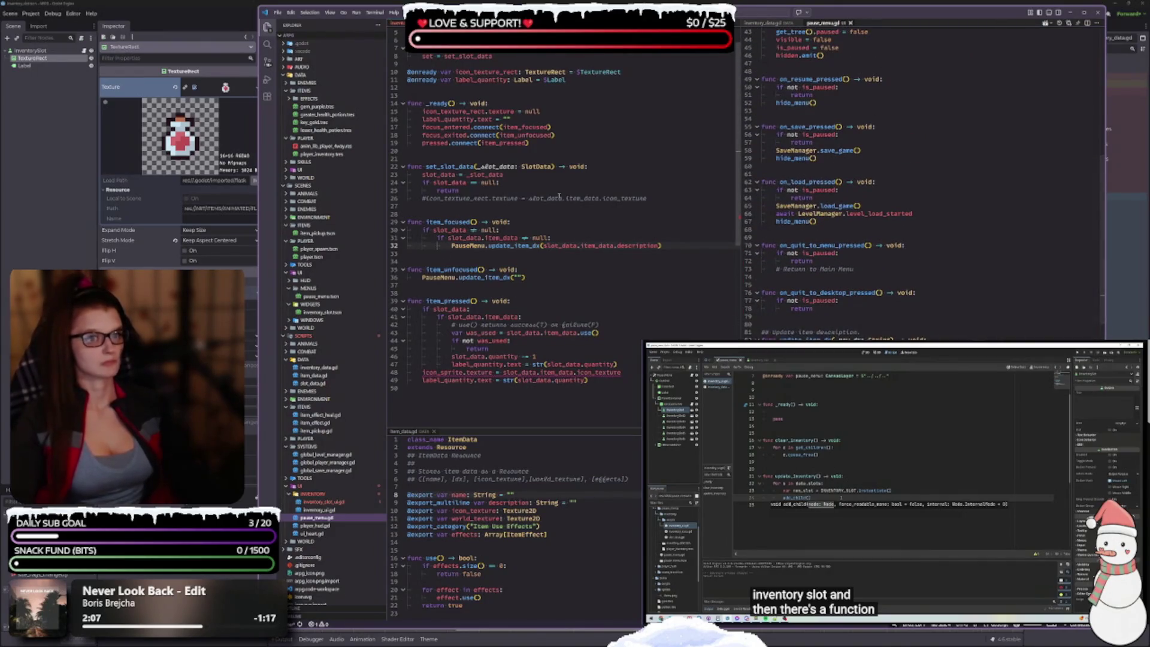
left_click(544, 219)
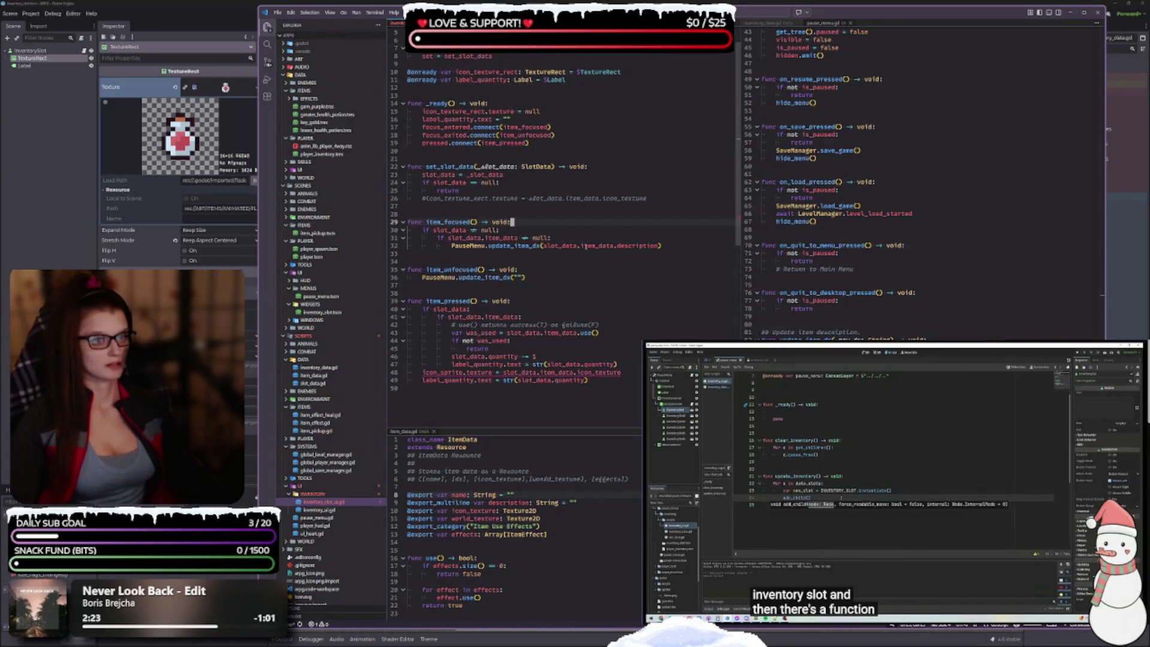
left_click(673, 247)
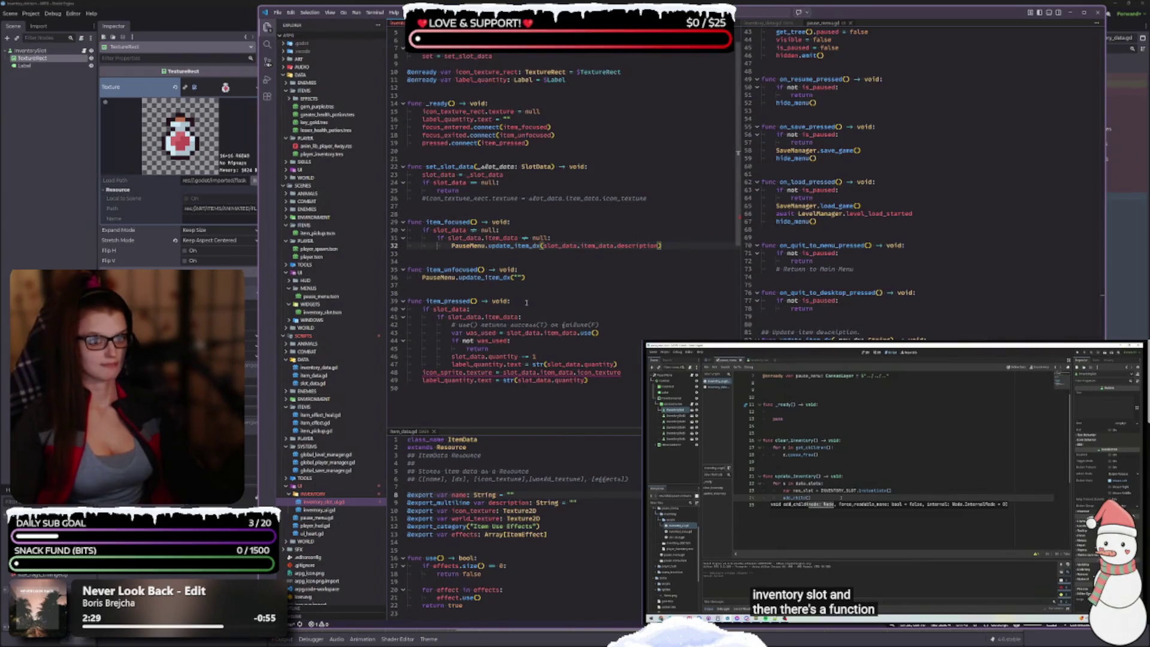
key("Down")
key("Down")
key("Down")
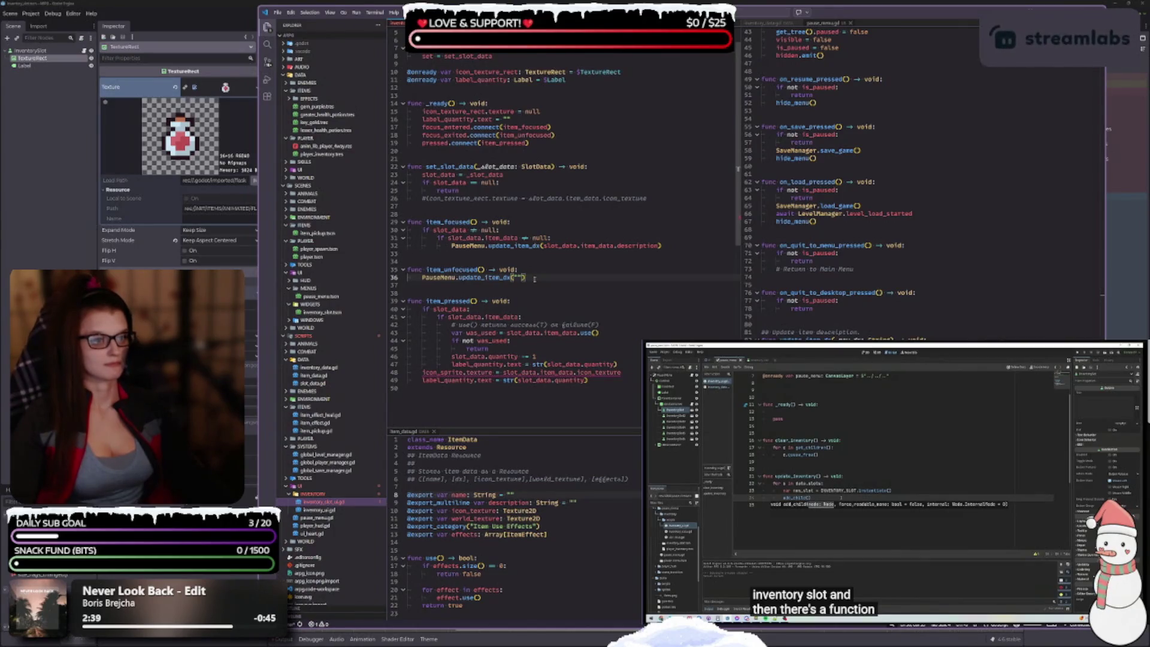
scroll(562, 302, "down", 1)
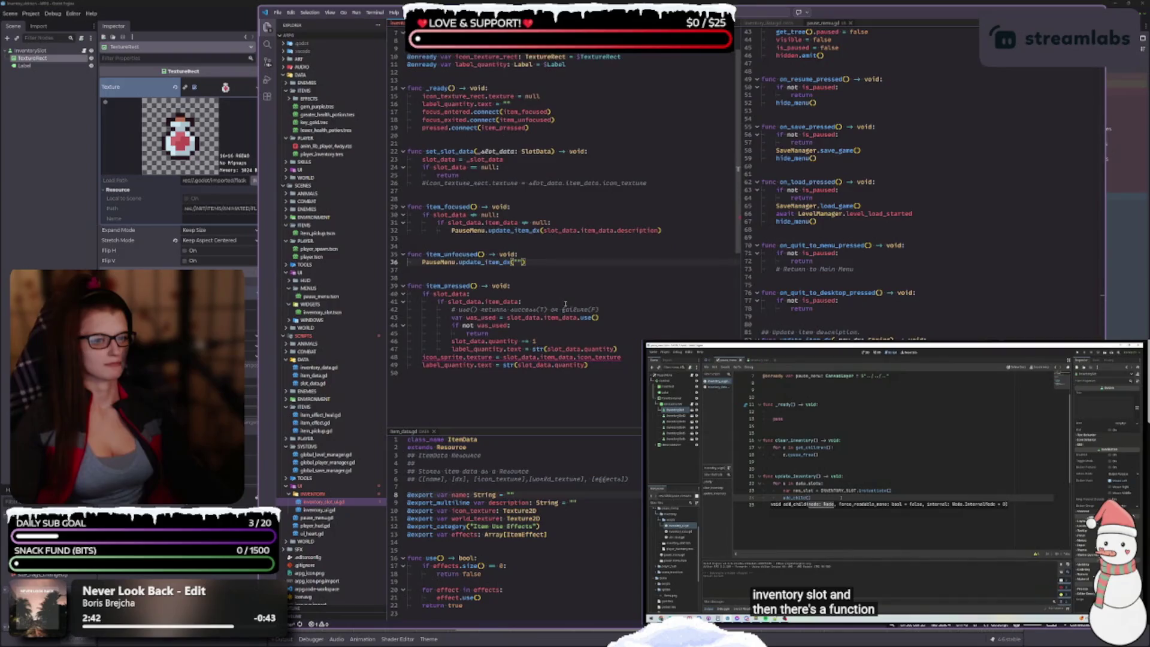
Step: Review item_pressed's slot data check, was_used return and quantity decrement down to line 48
key("Down")
key("Down")
key("Down")
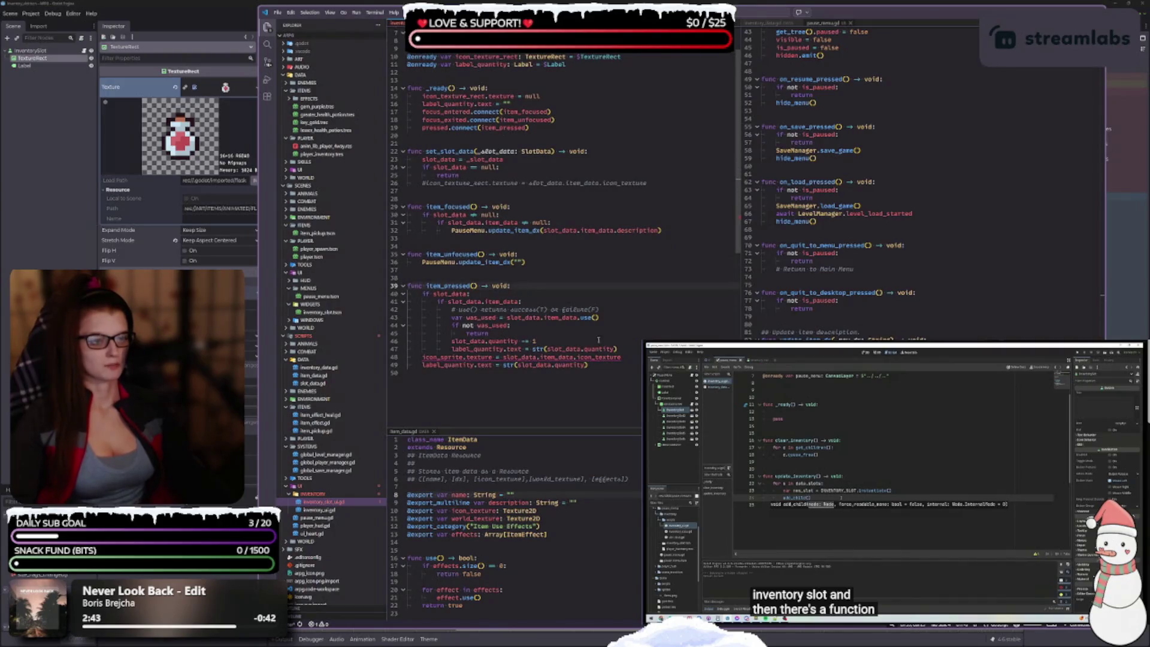
key("Down")
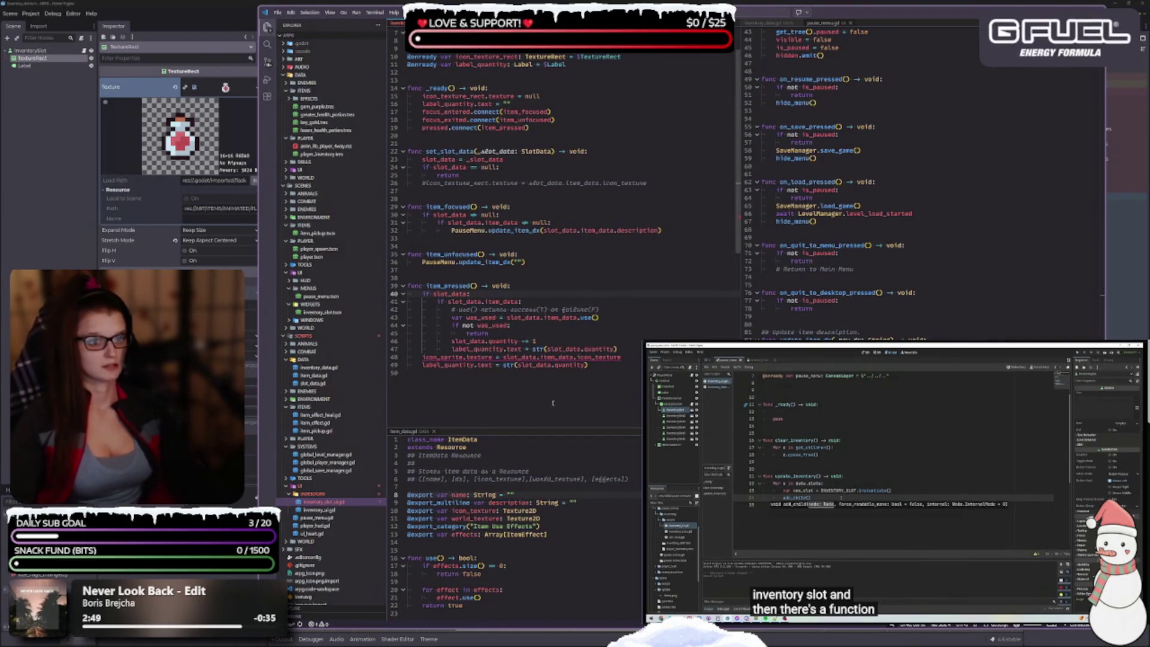
left_click(518, 325)
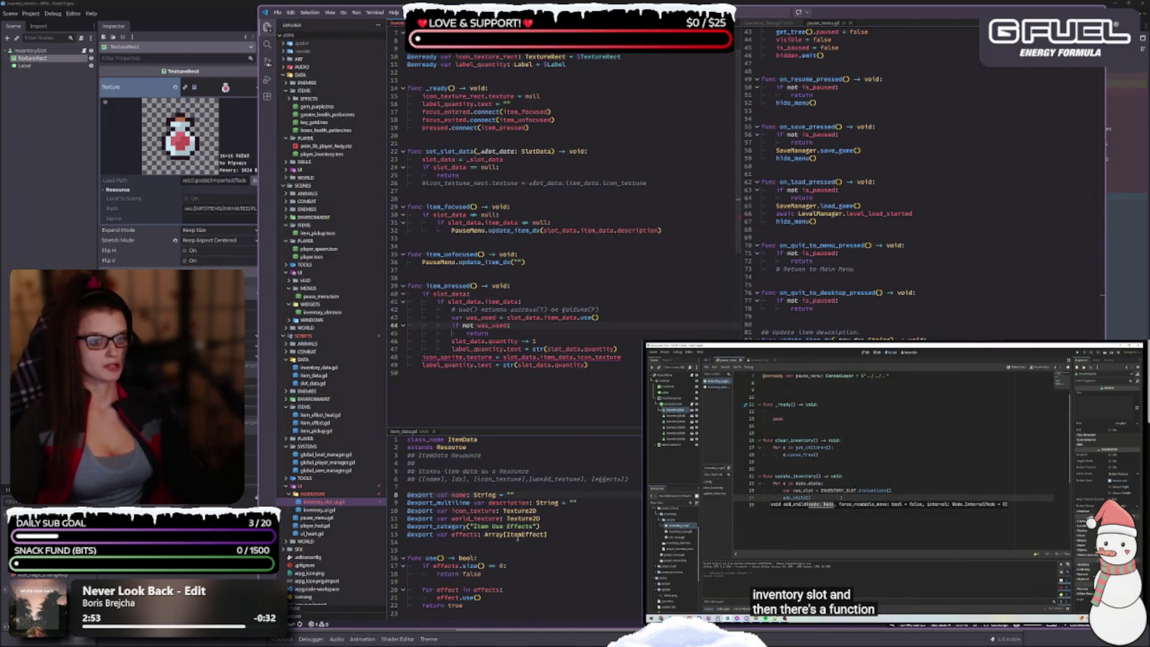
left_click(507, 334)
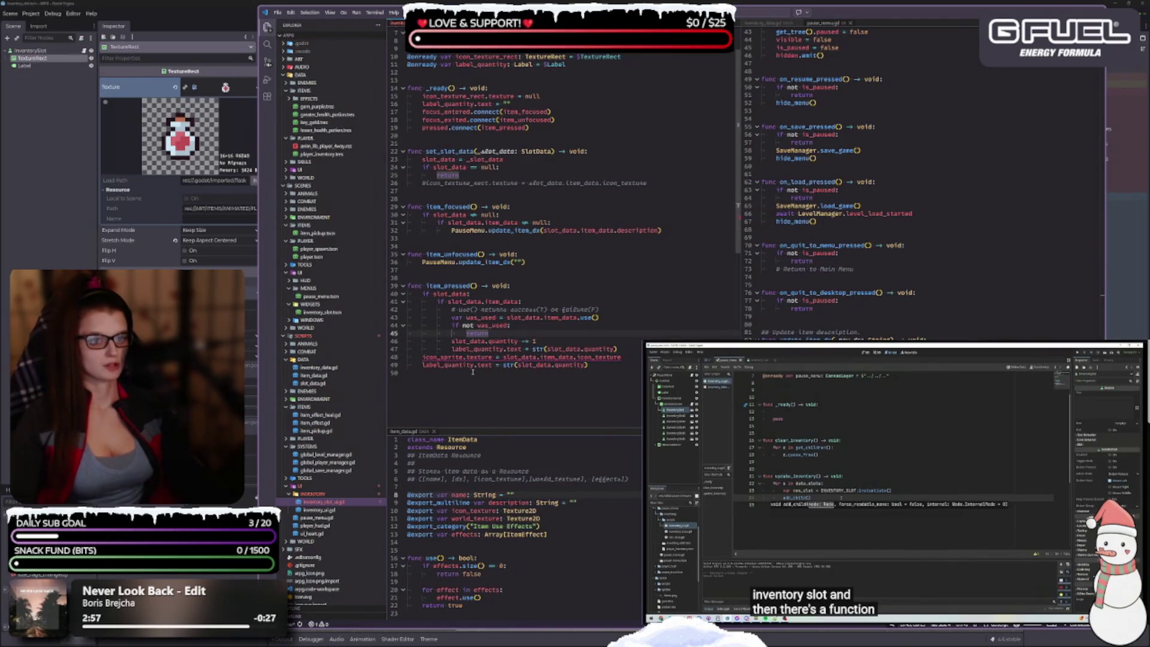
left_click(536, 341)
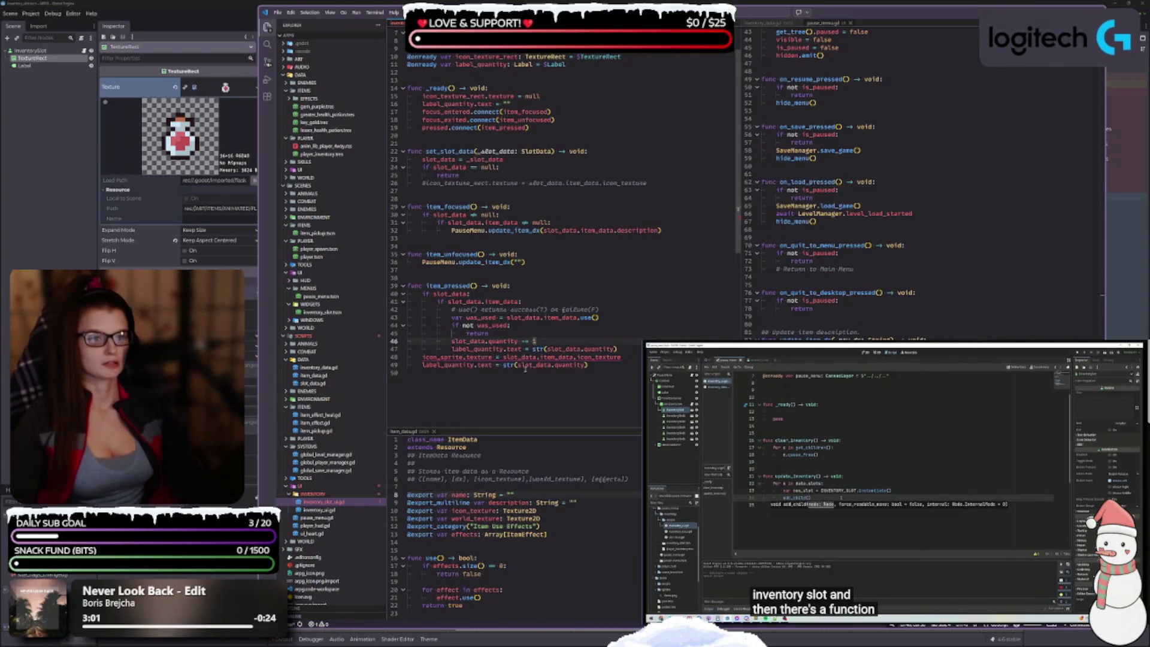
left_click(628, 301)
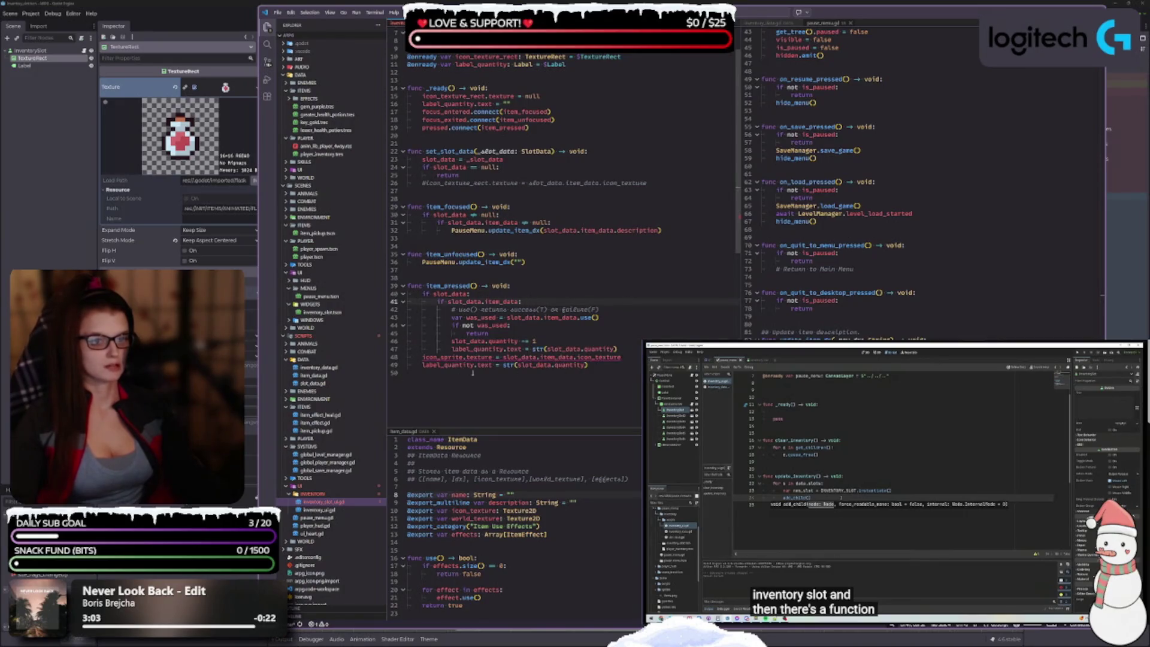
left_click(636, 357)
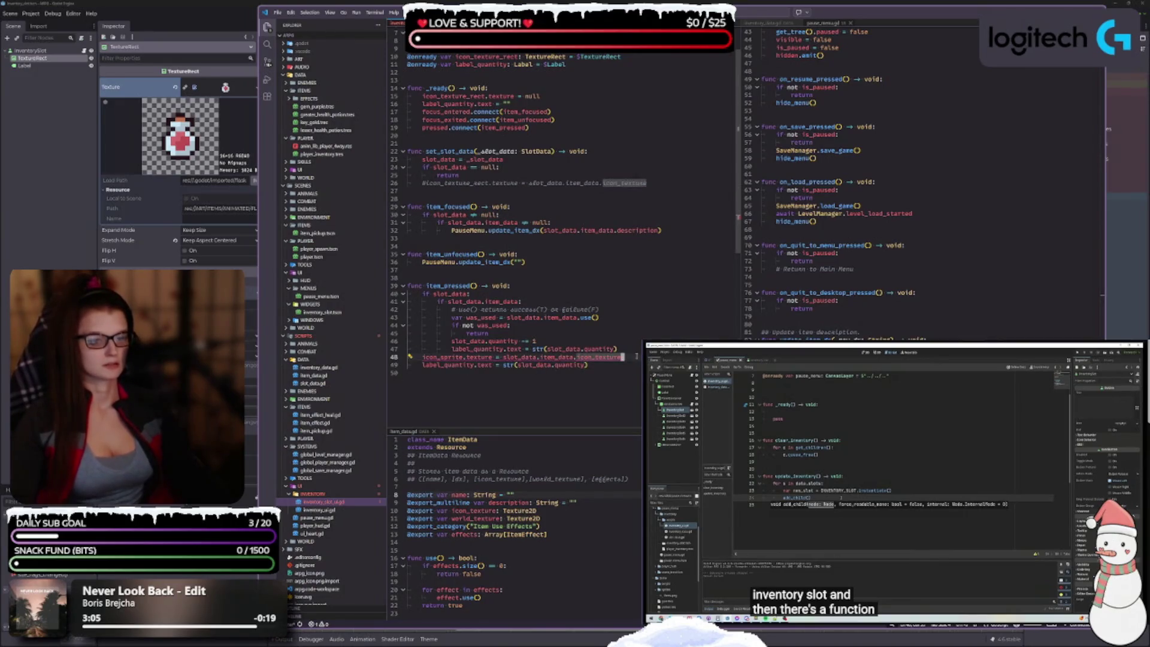
left_click(422, 357)
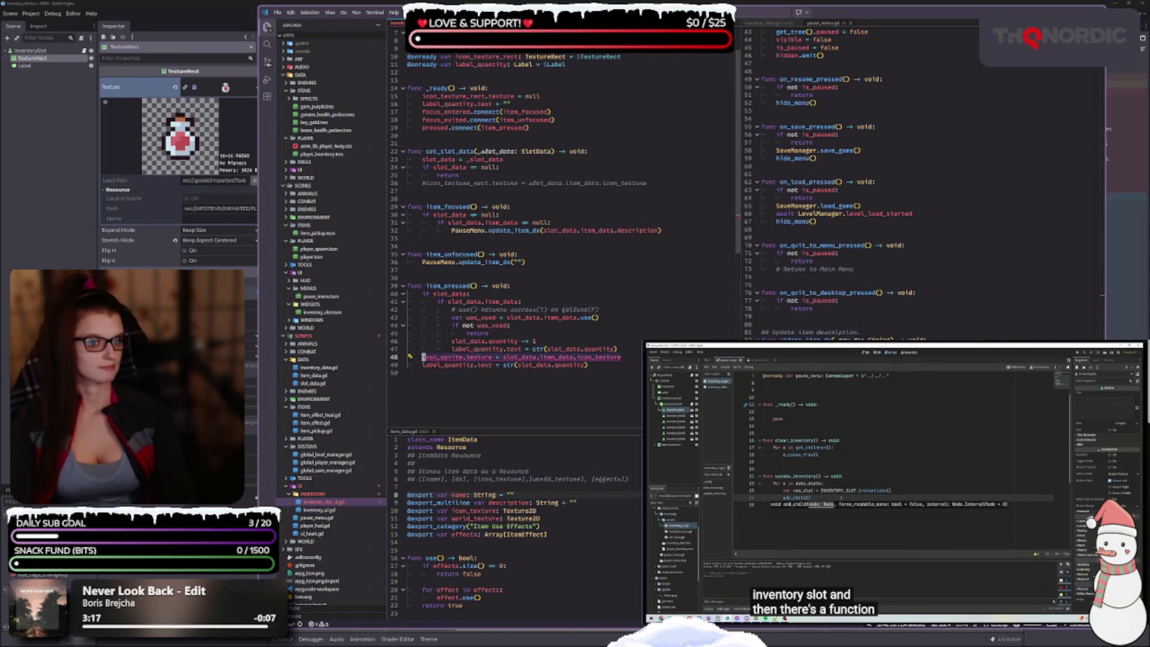
Step: Replace icon_sprite on line 48 with icon_texture_rect.texture = slot_data.item_data.icon_texture
type("icon")
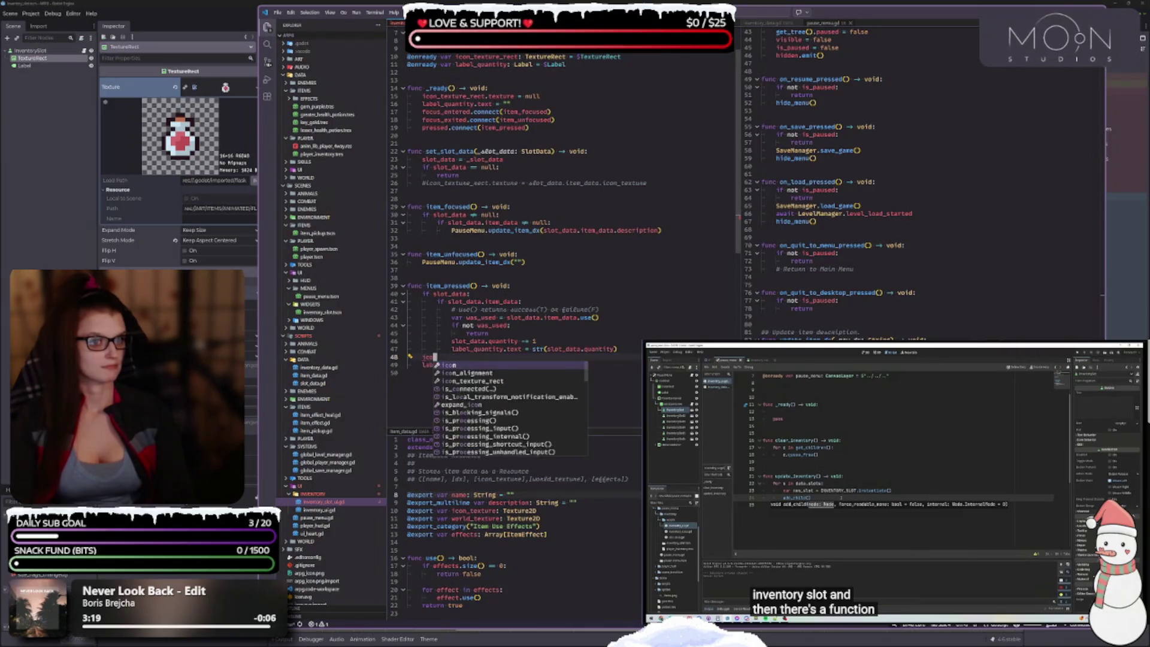
type("_t")
key("Return")
type(".tex")
key("Return")
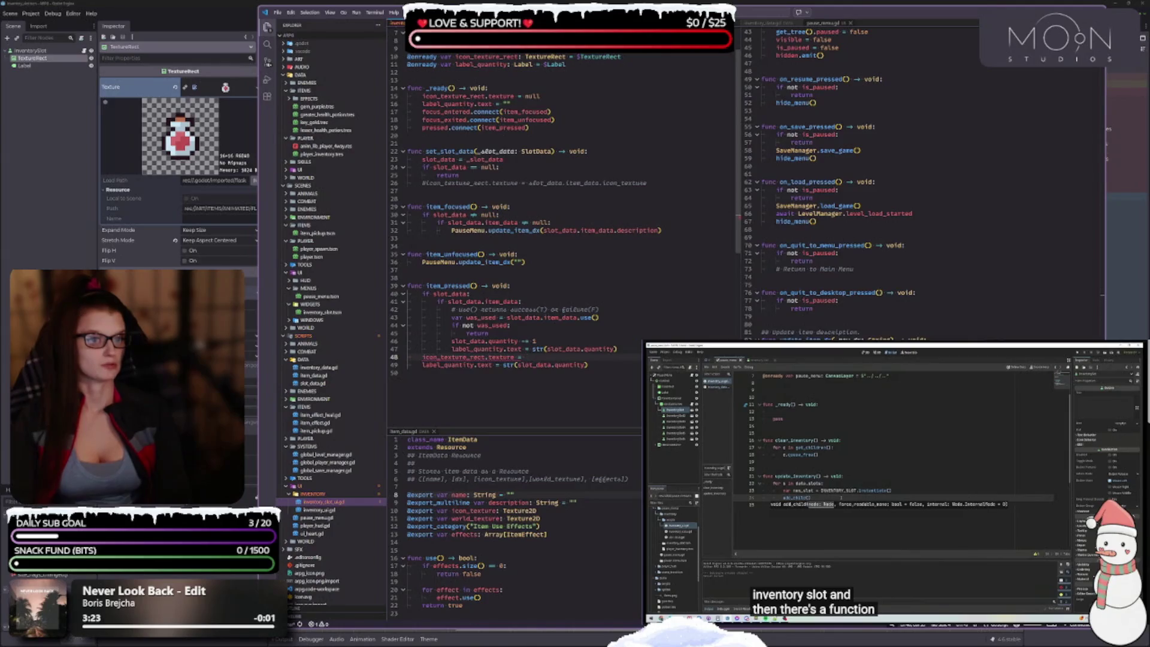
type("slot")
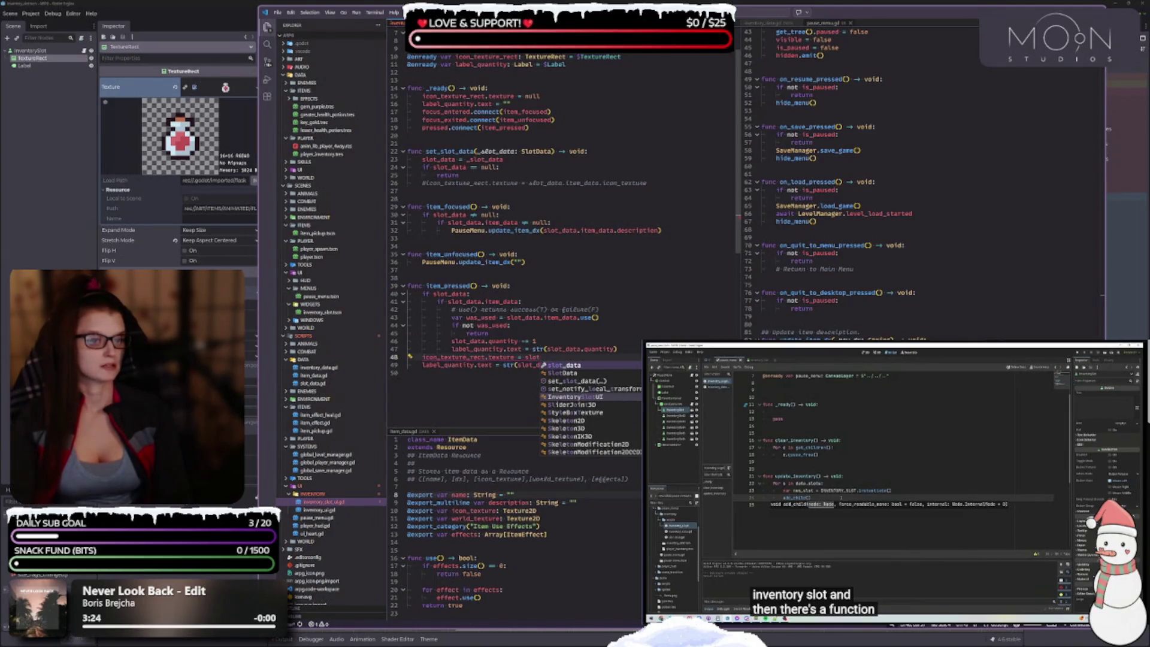
key("Return")
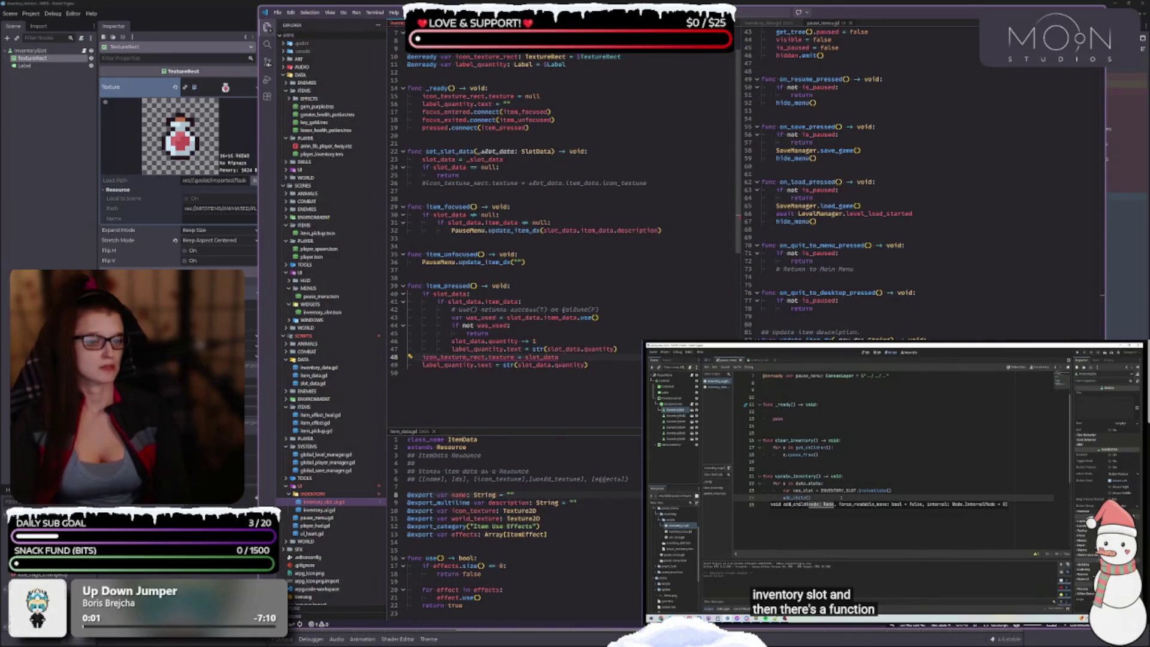
type(".item_data.")
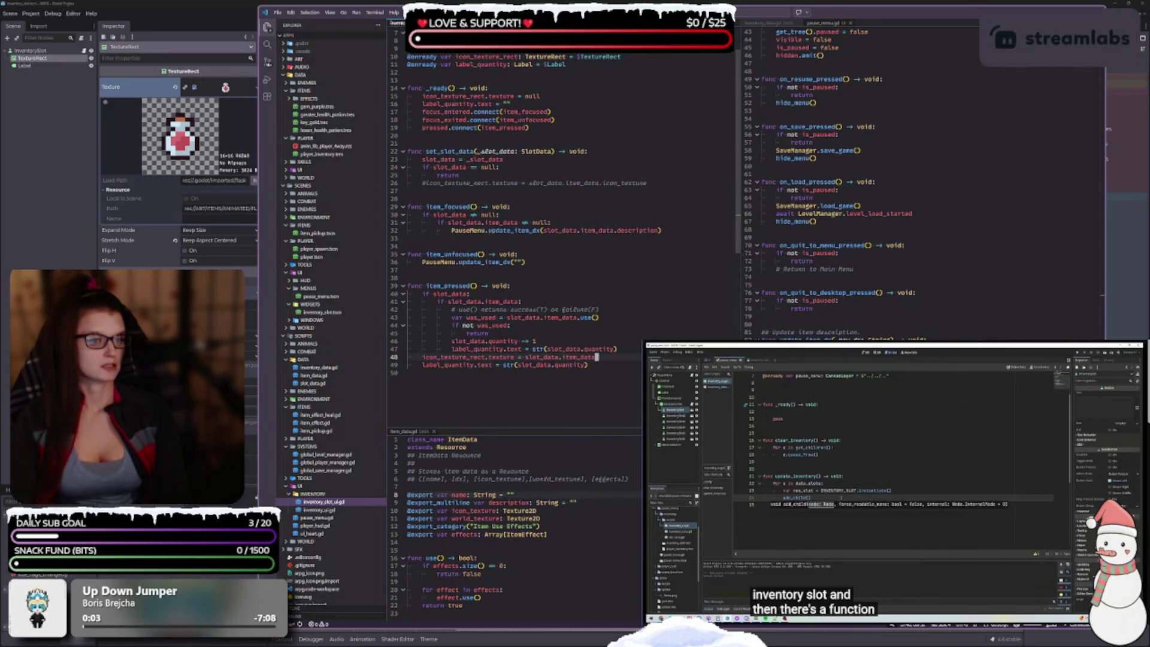
type("icon_texture")
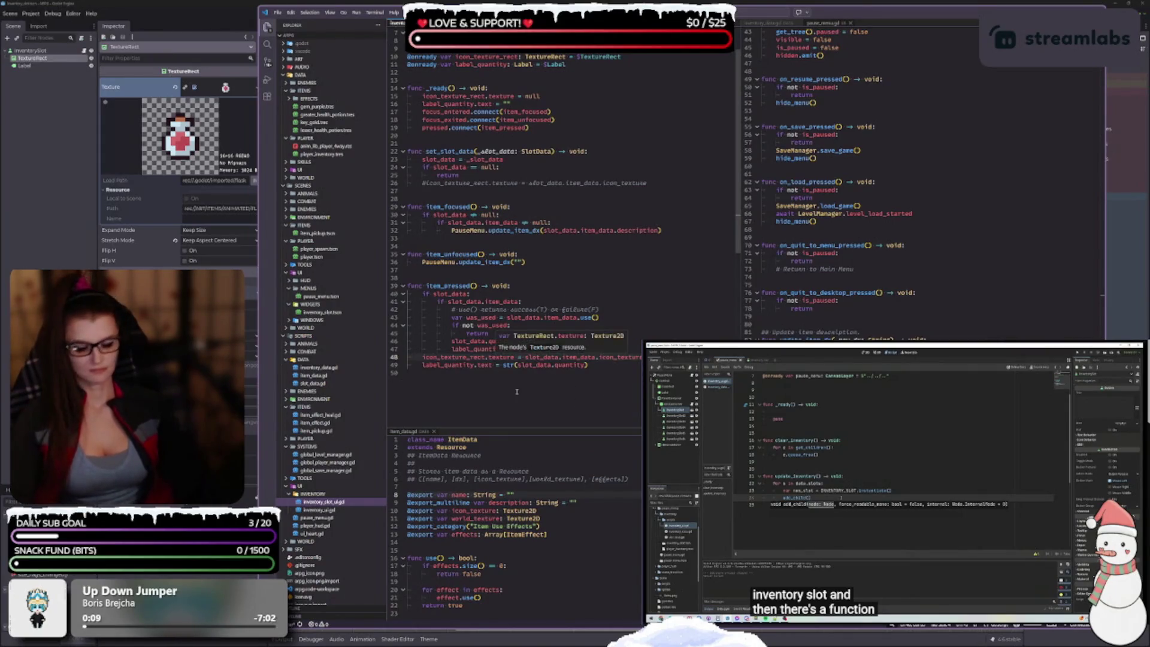
left_click(631, 368)
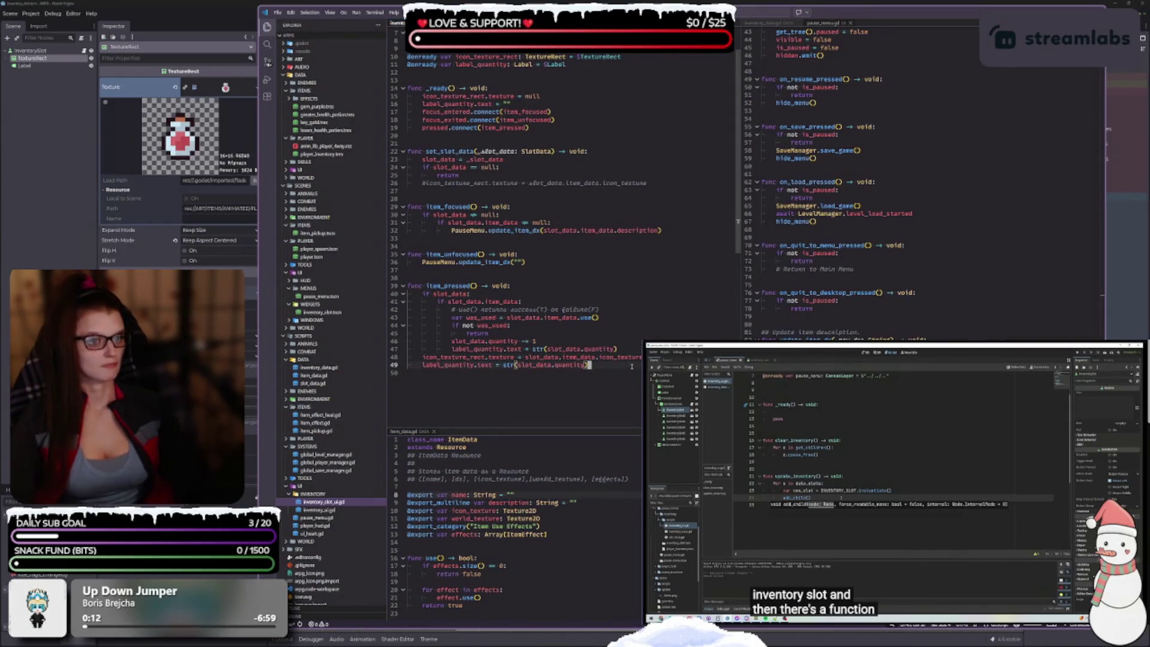
left_click(620, 357)
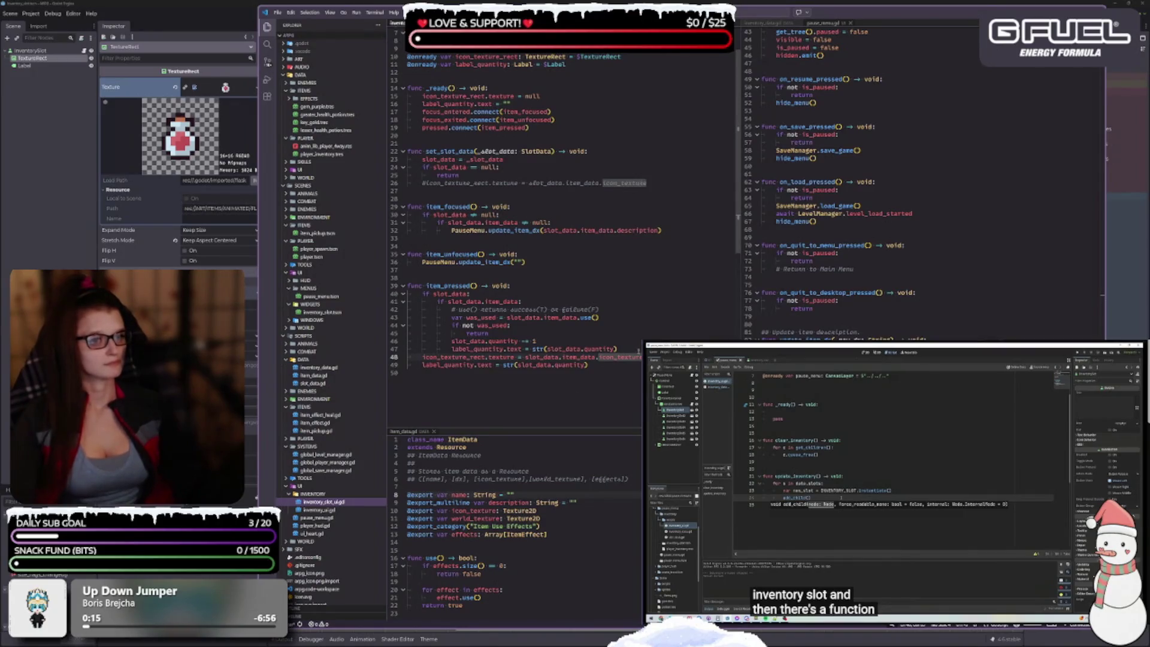
mouse_move(627, 359)
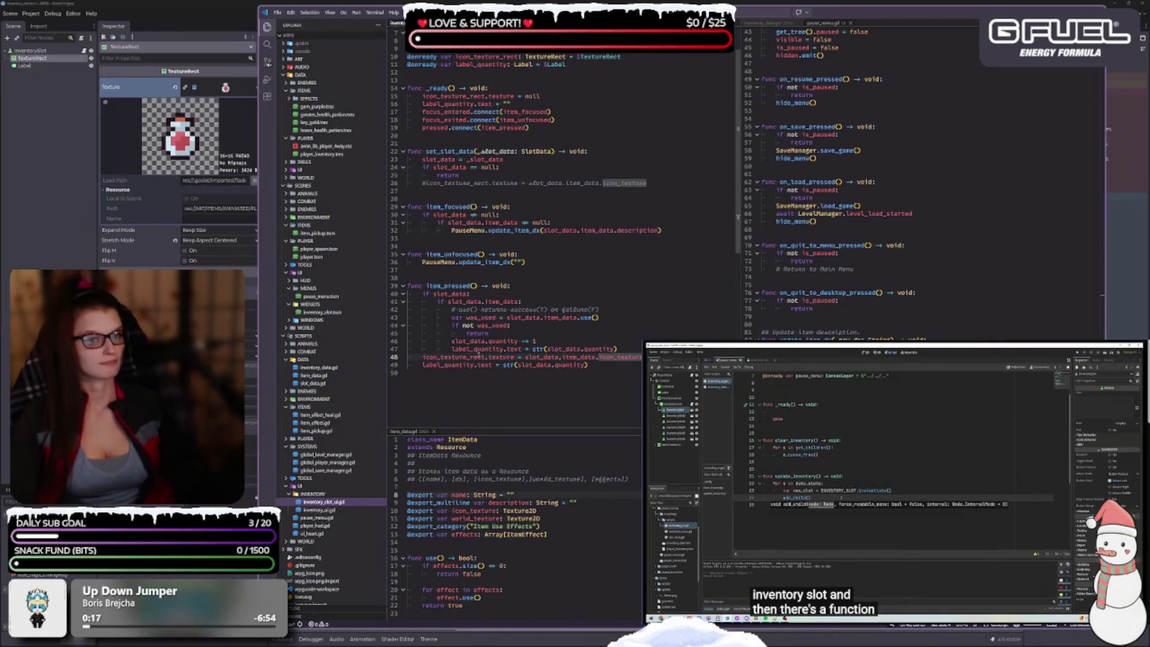
mouse_move(475, 358)
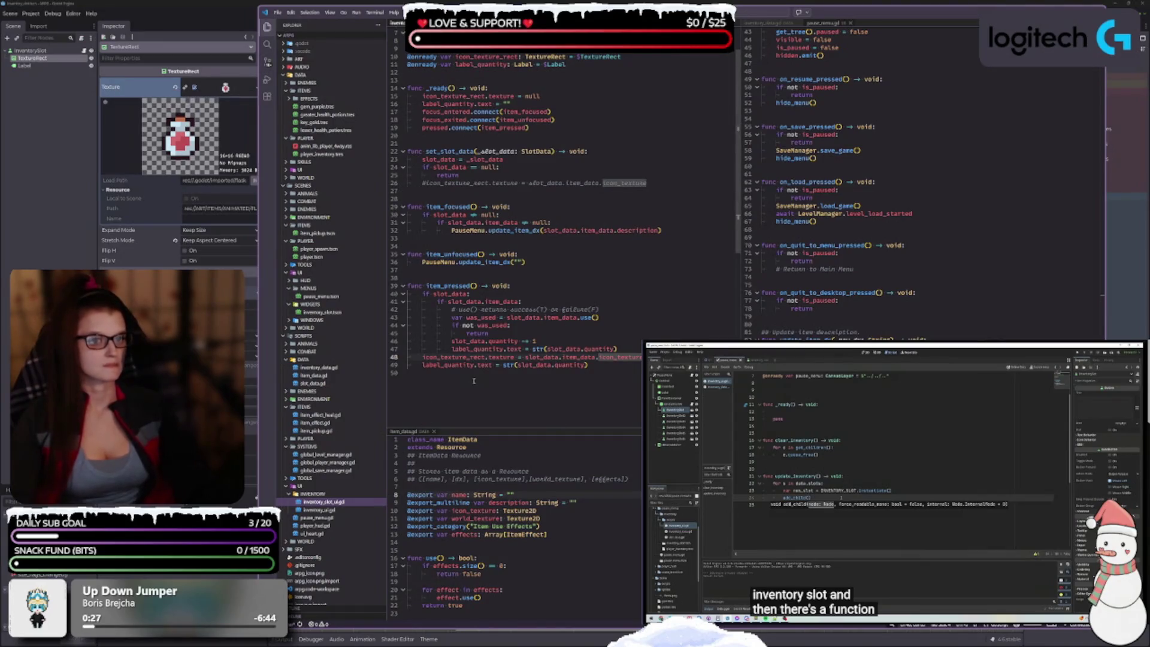
scroll(556, 383, "up", 2)
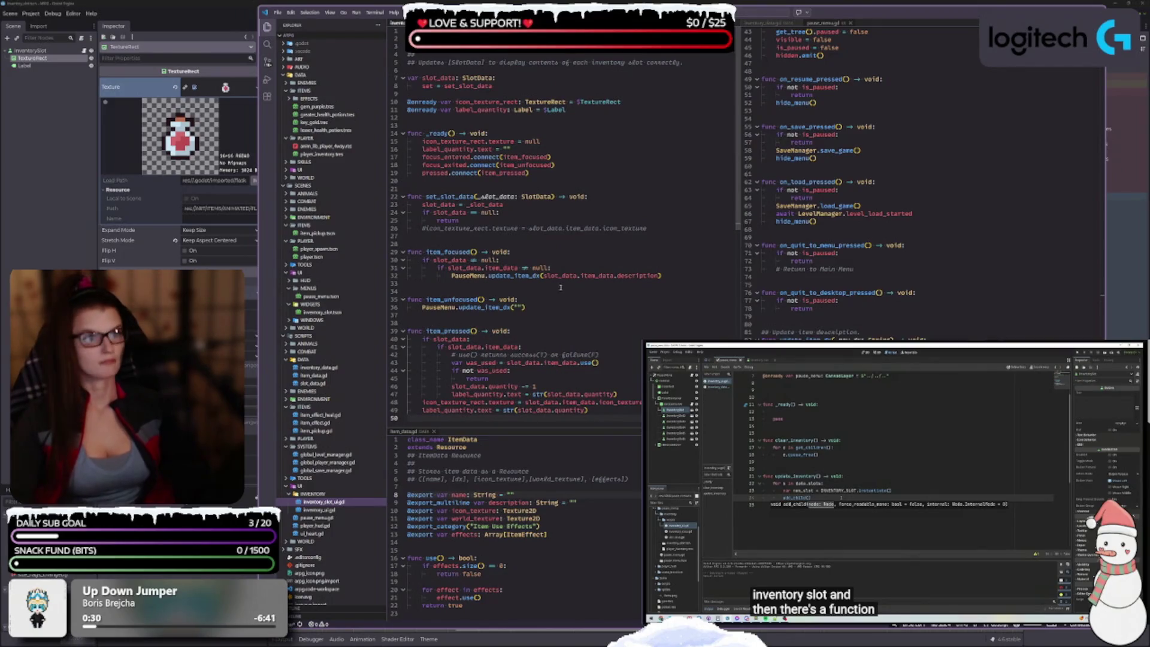
Step: Switch to inventory_ui.gd and scroll through its update_inventory slot loop
key("ctrl+Tab")
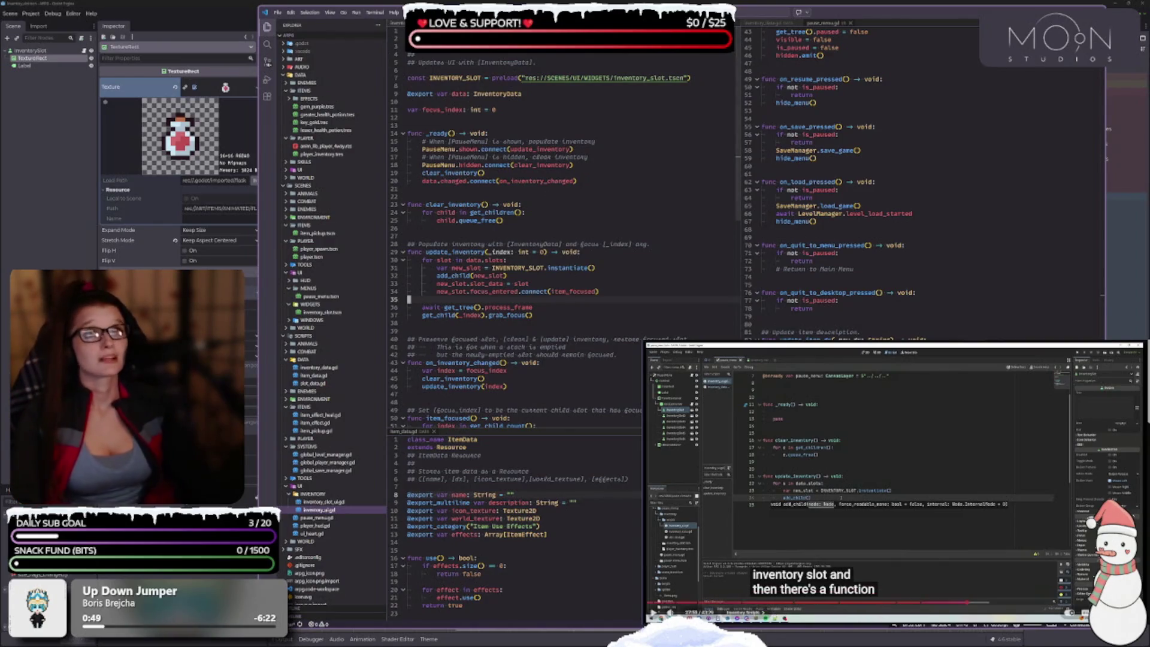
scroll(892, 479, "down", 1)
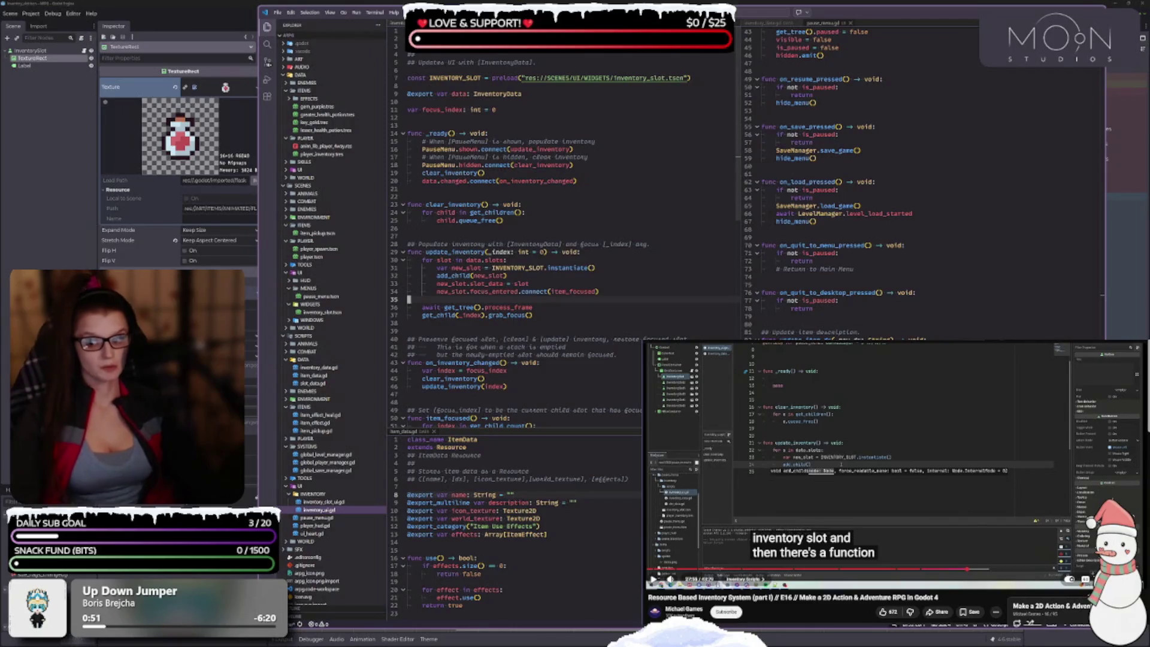
left_click(918, 449)
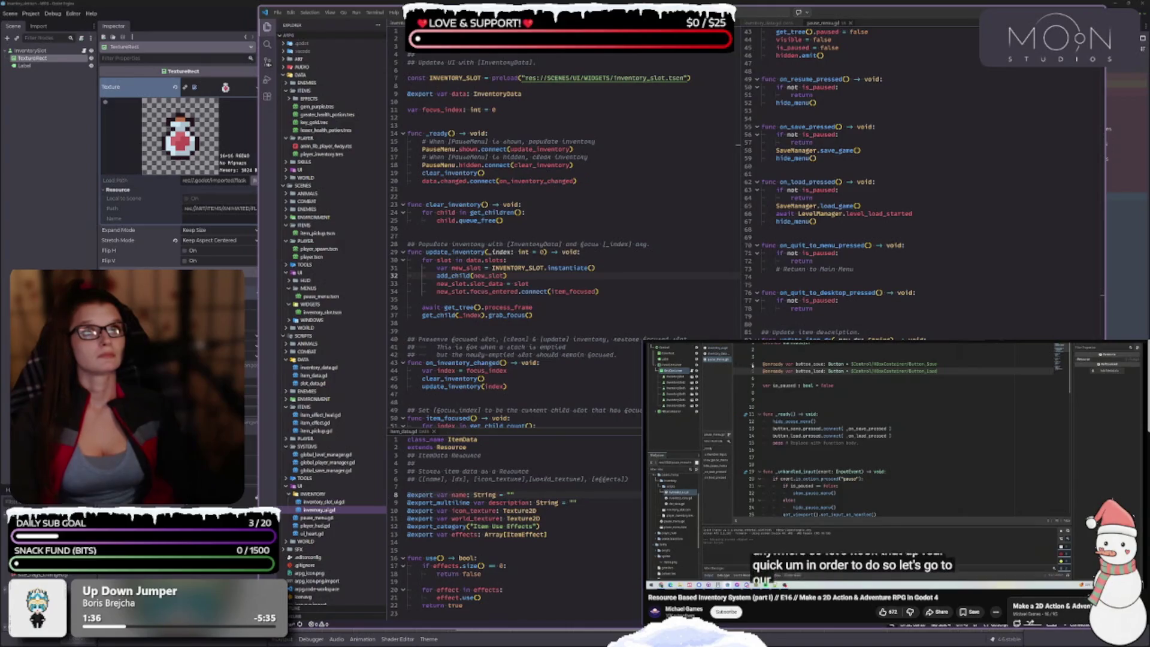
key("space")
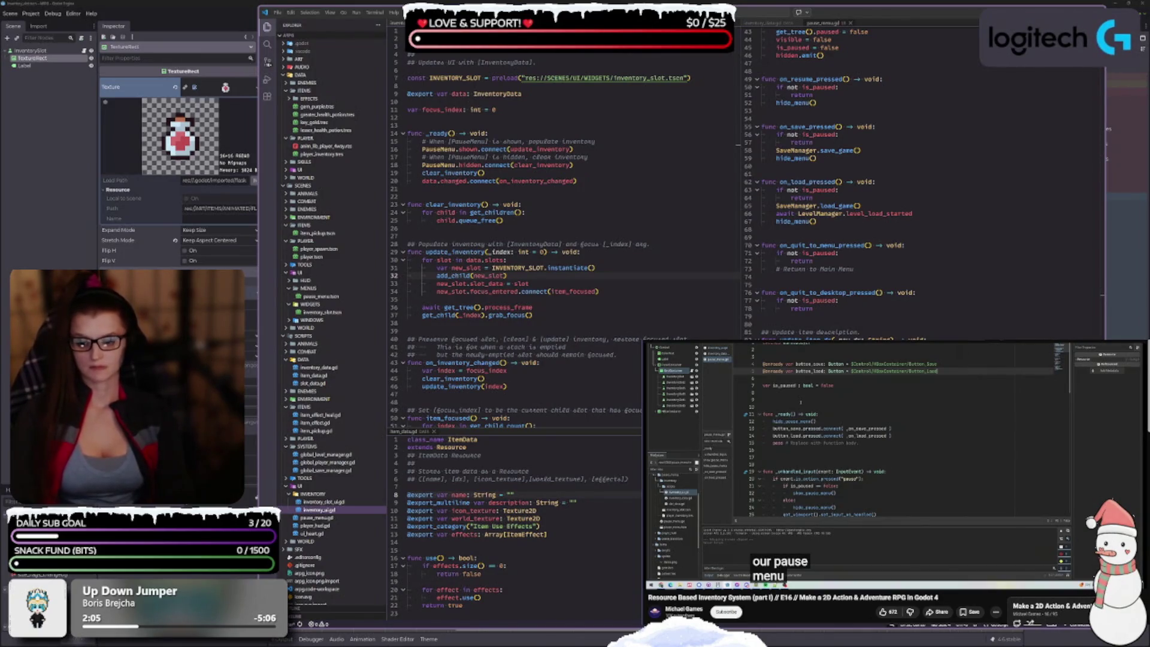
scroll(897, 485, "down", 3)
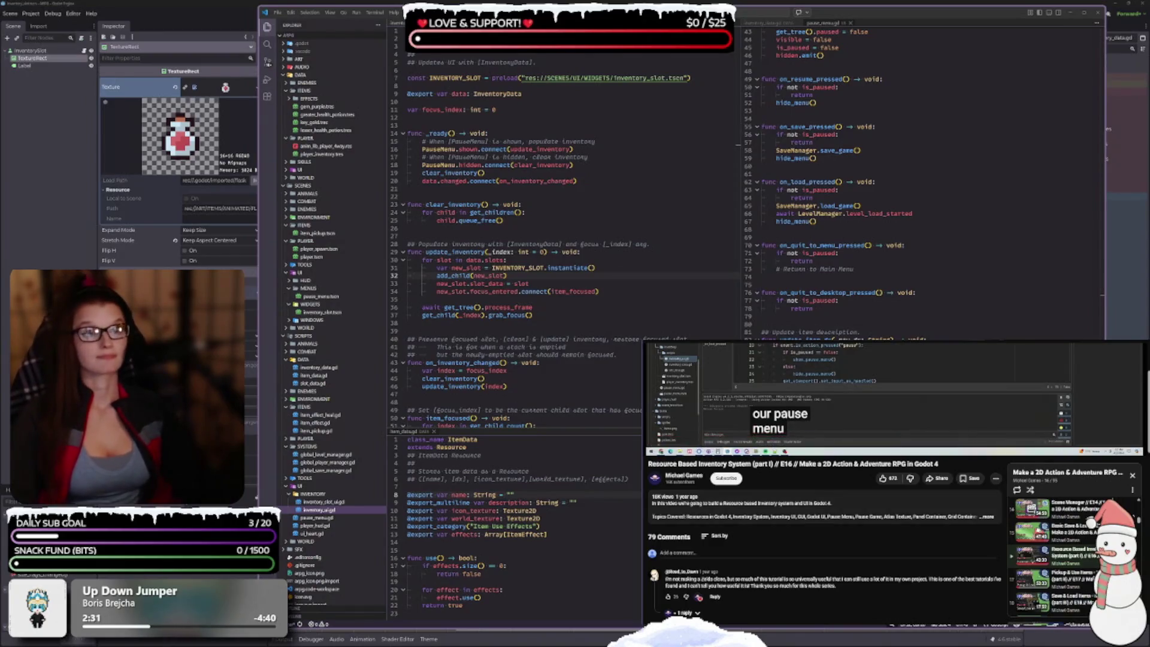
Step: Resume the tutorial video fullscreen, then switch to the pause_menu.gd script
key("f")
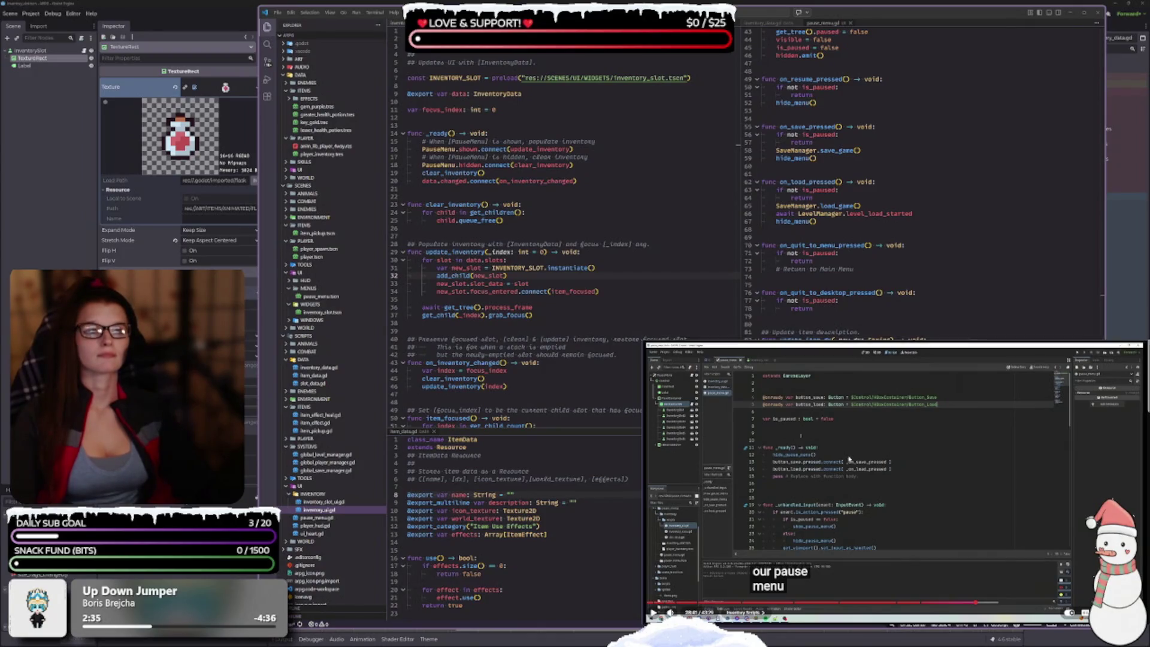
key("k")
left_click(826, 23)
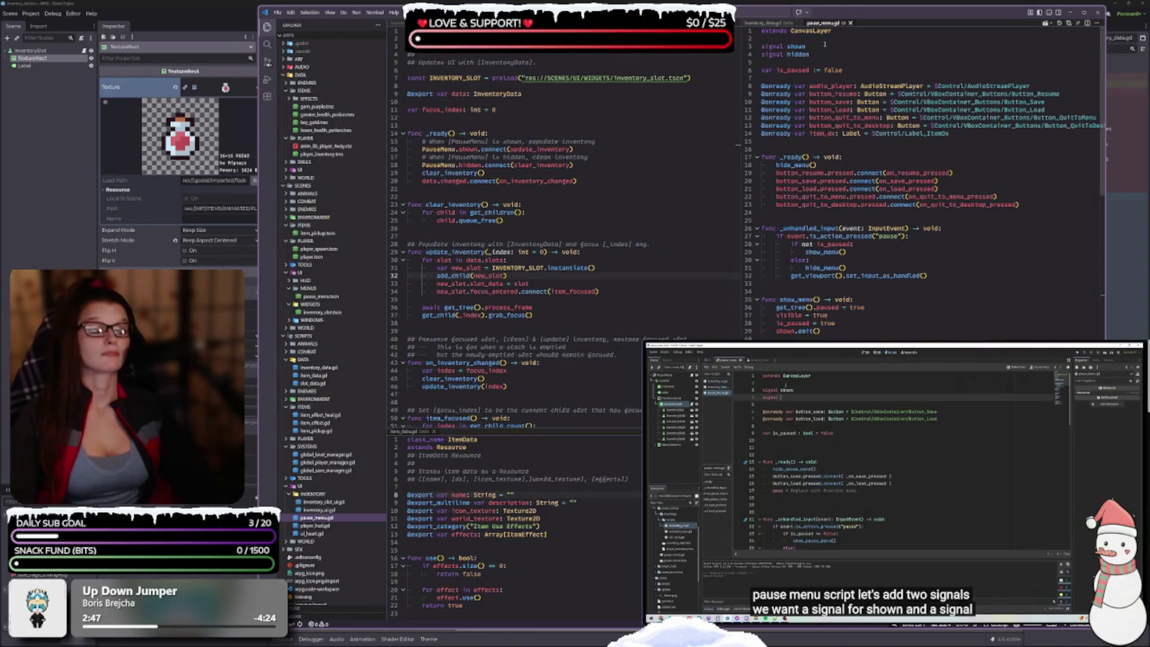
scroll(566, 299, "down", 2)
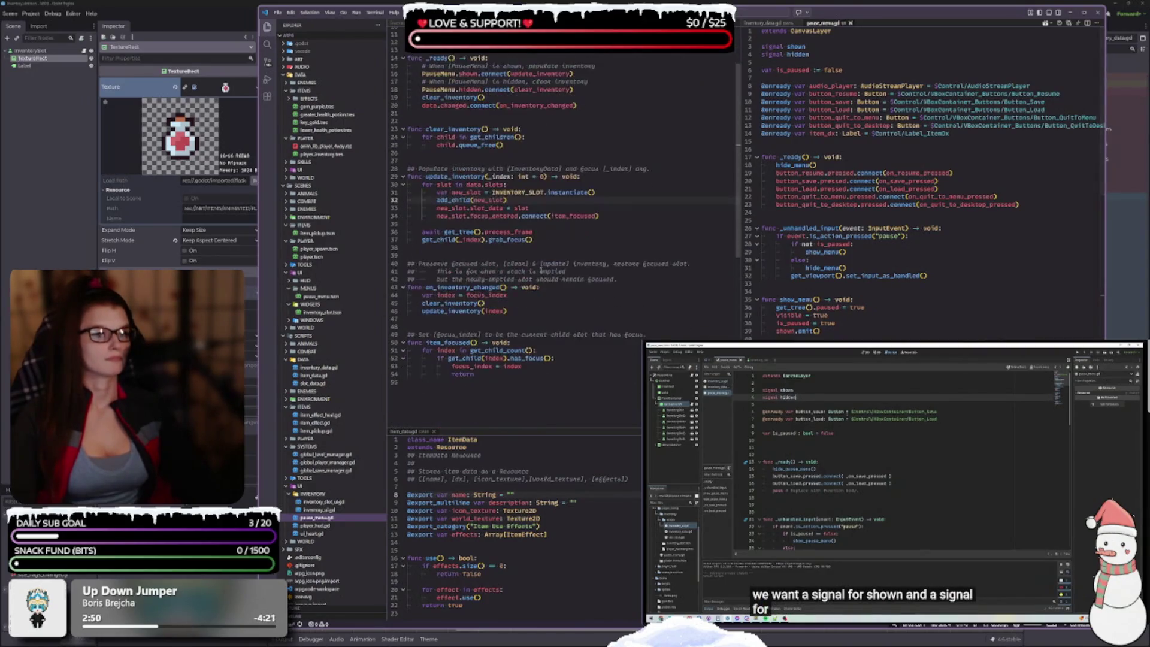
scroll(526, 321, "down", 2)
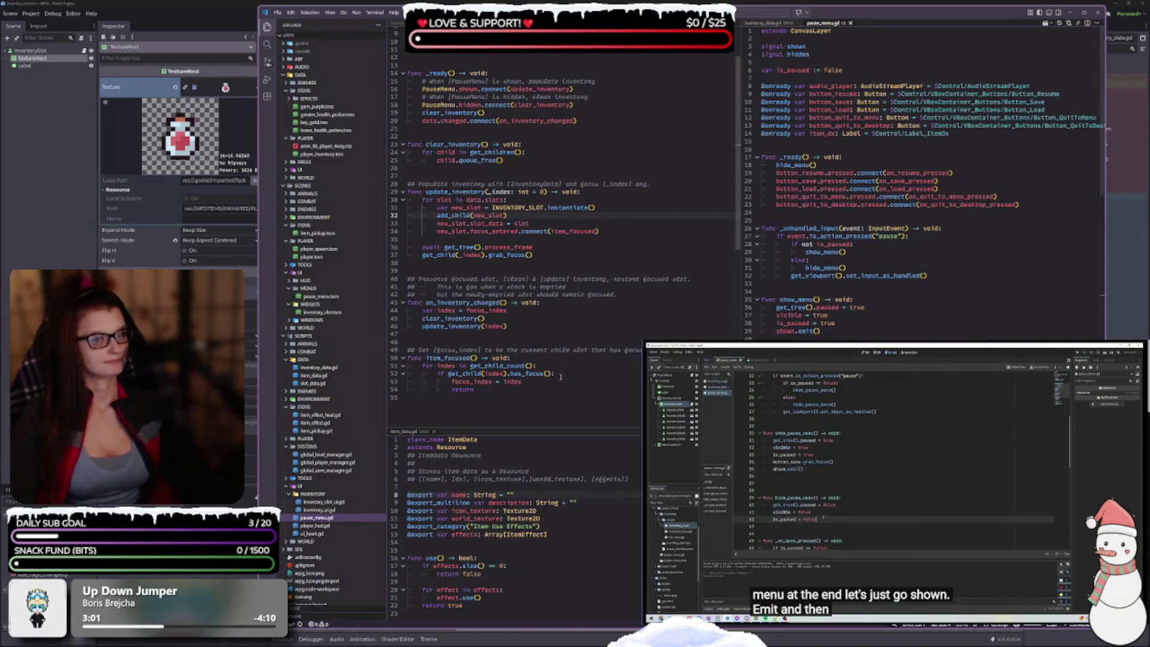
mouse_move(446, 233)
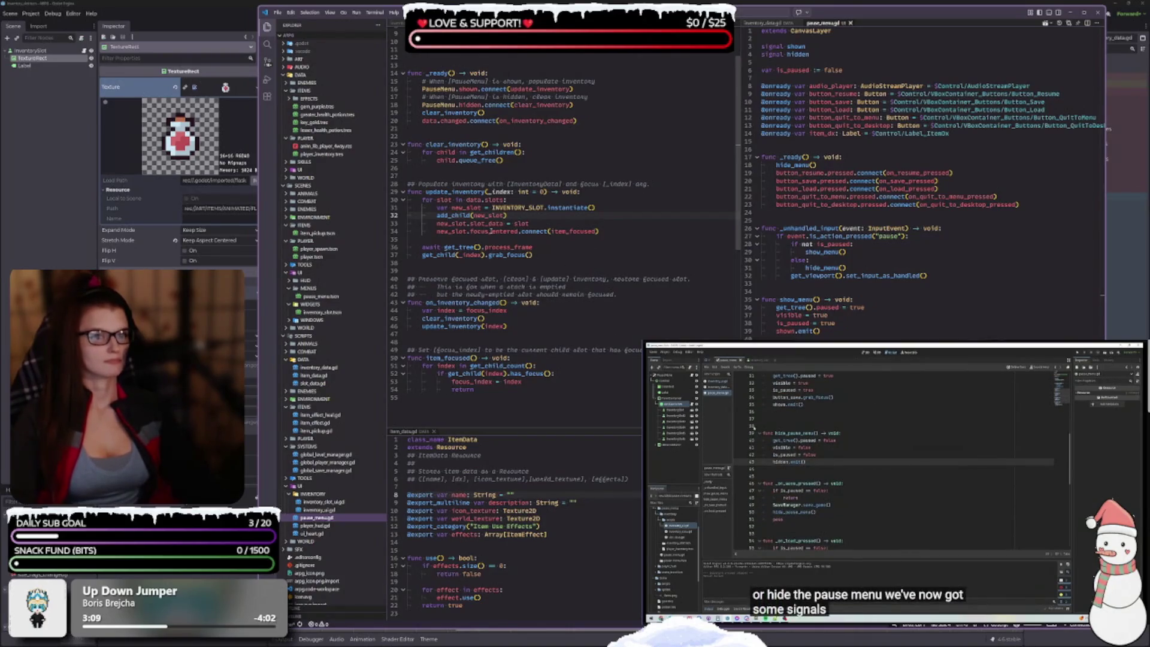
mouse_move(486, 200)
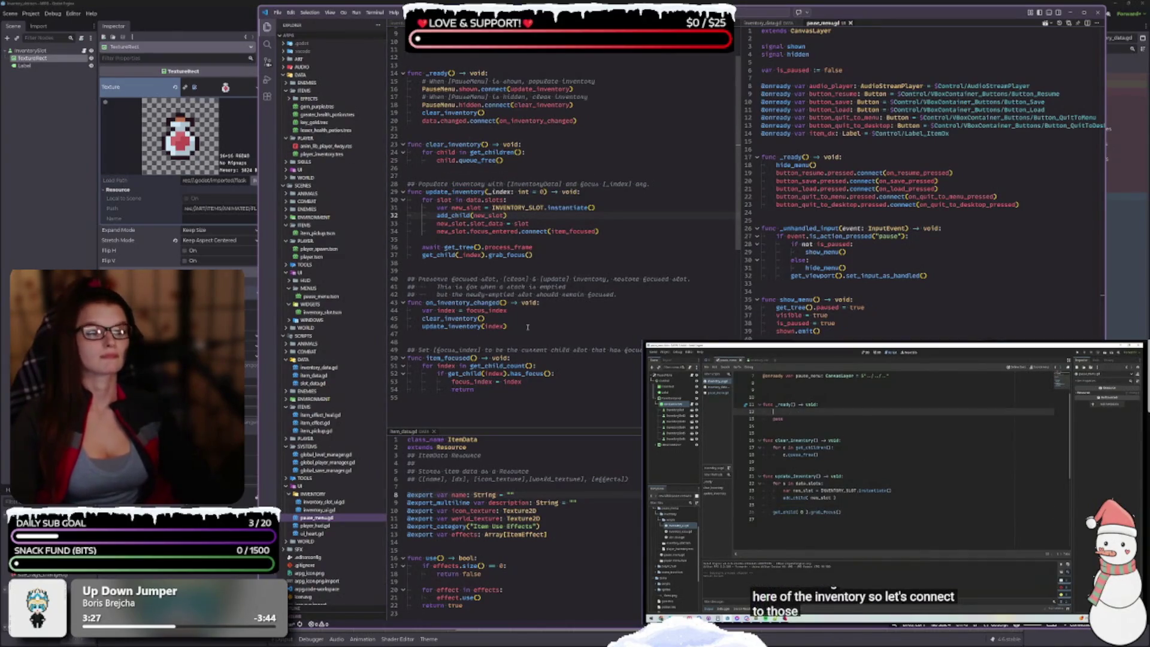
Step: Remove the blank line after the slot loop in inventory_ui.gd and go to the clear_inventory call
scroll(533, 328, "up", 1)
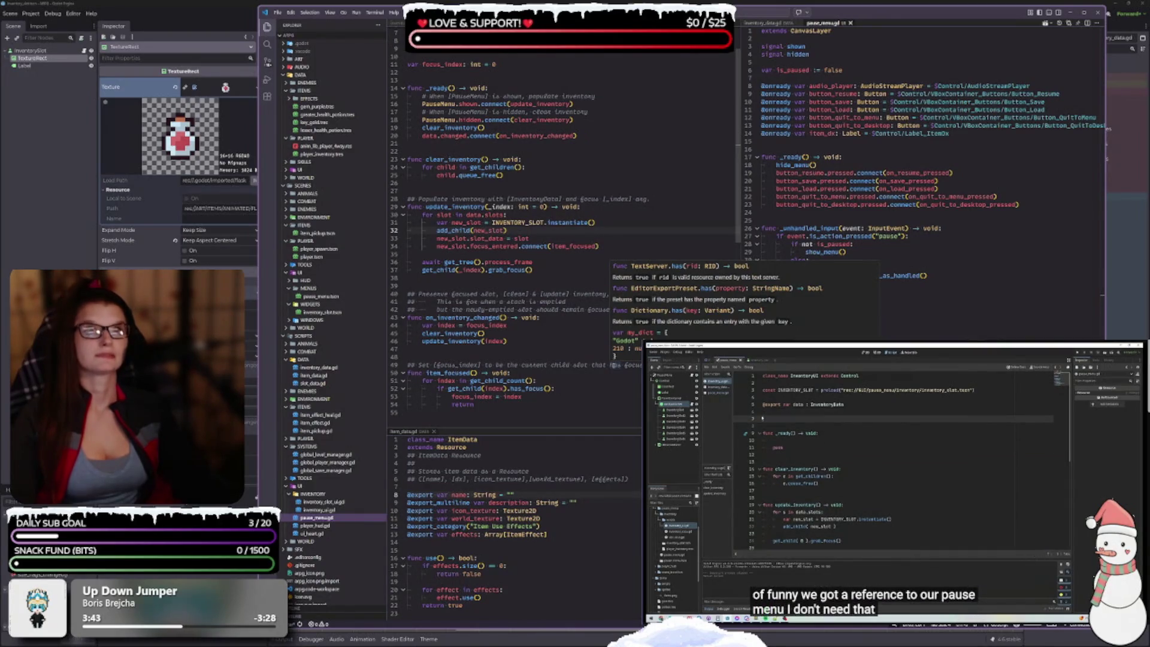
scroll(494, 139, "up", 2)
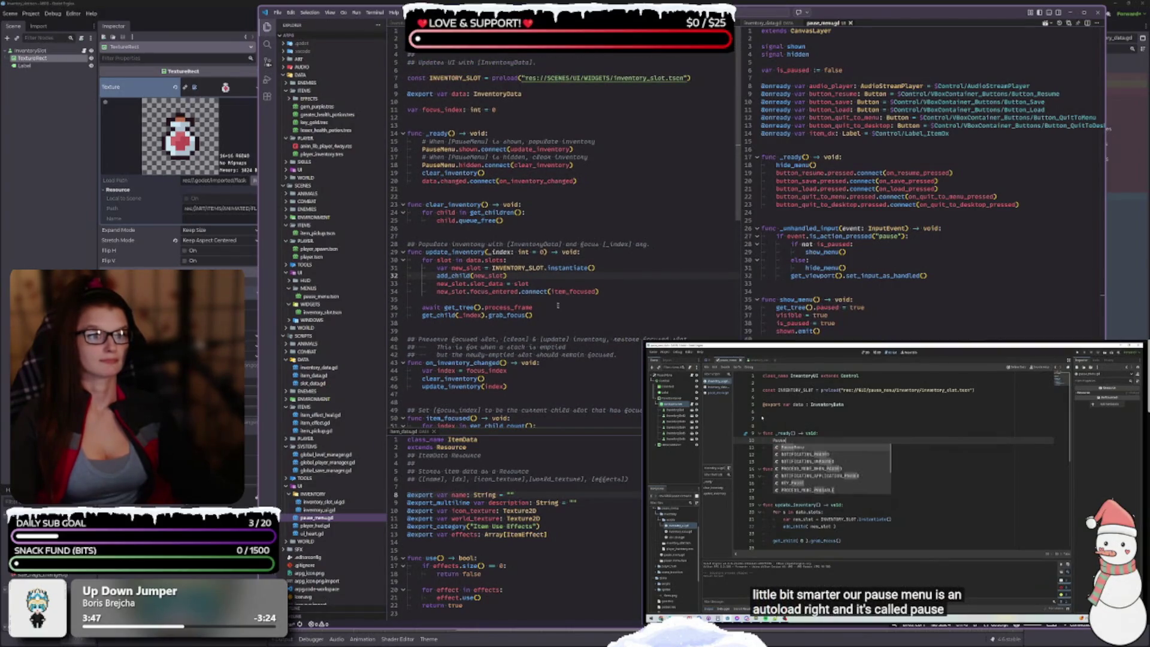
scroll(565, 256, "down", 2)
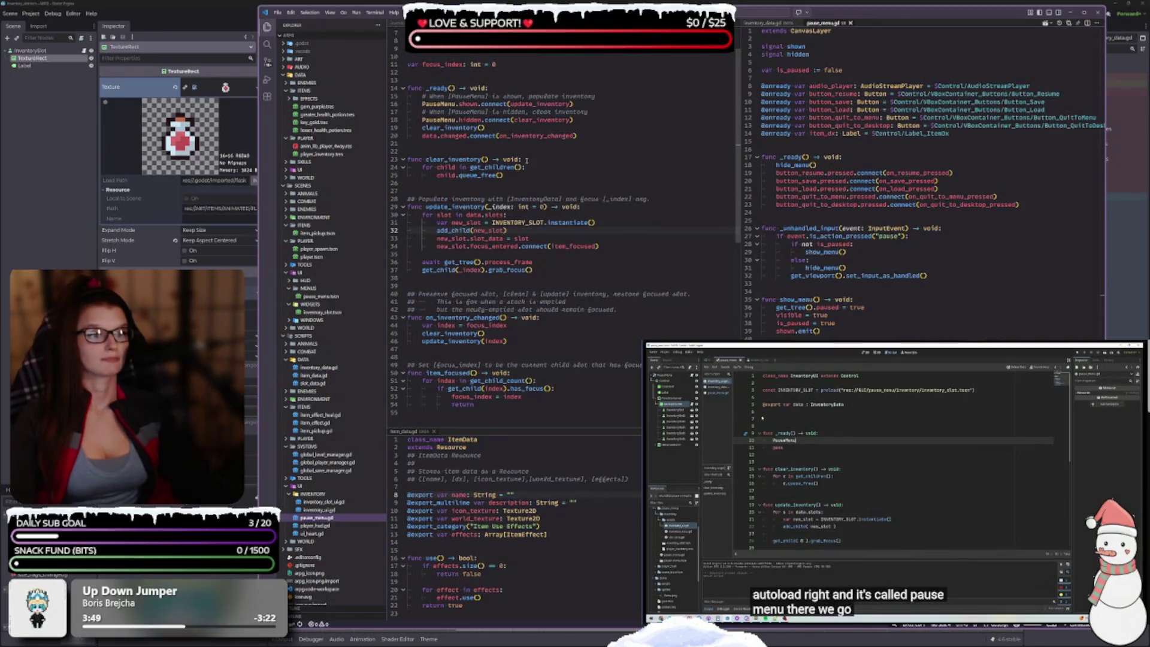
scroll(536, 259, "down", 1)
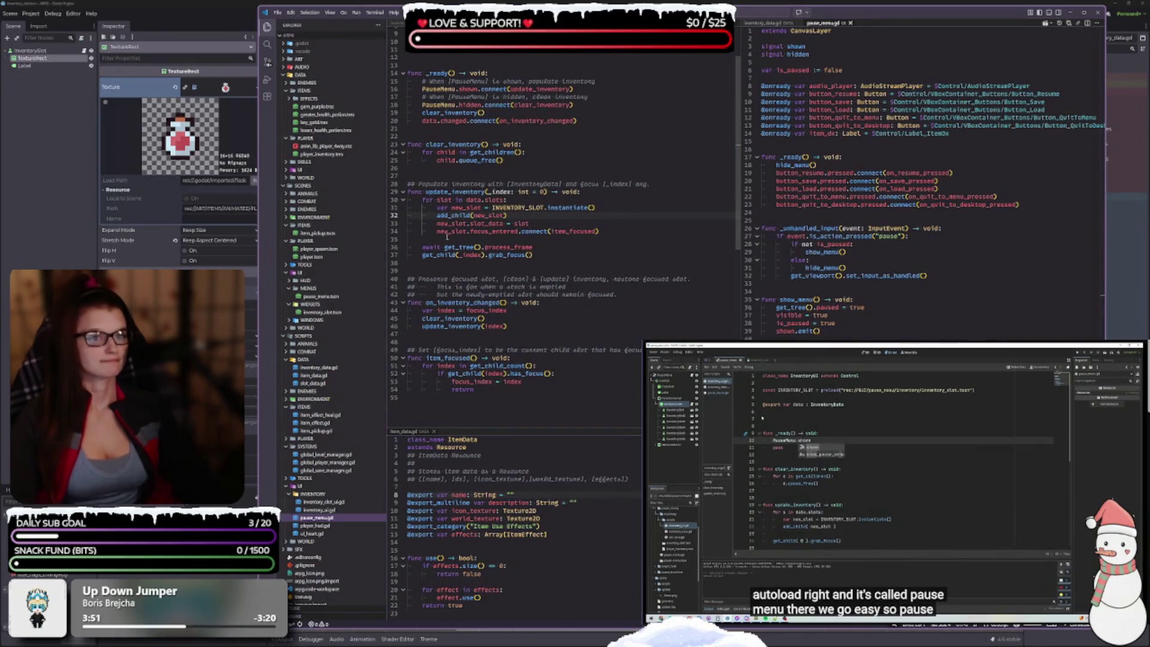
left_click(447, 238)
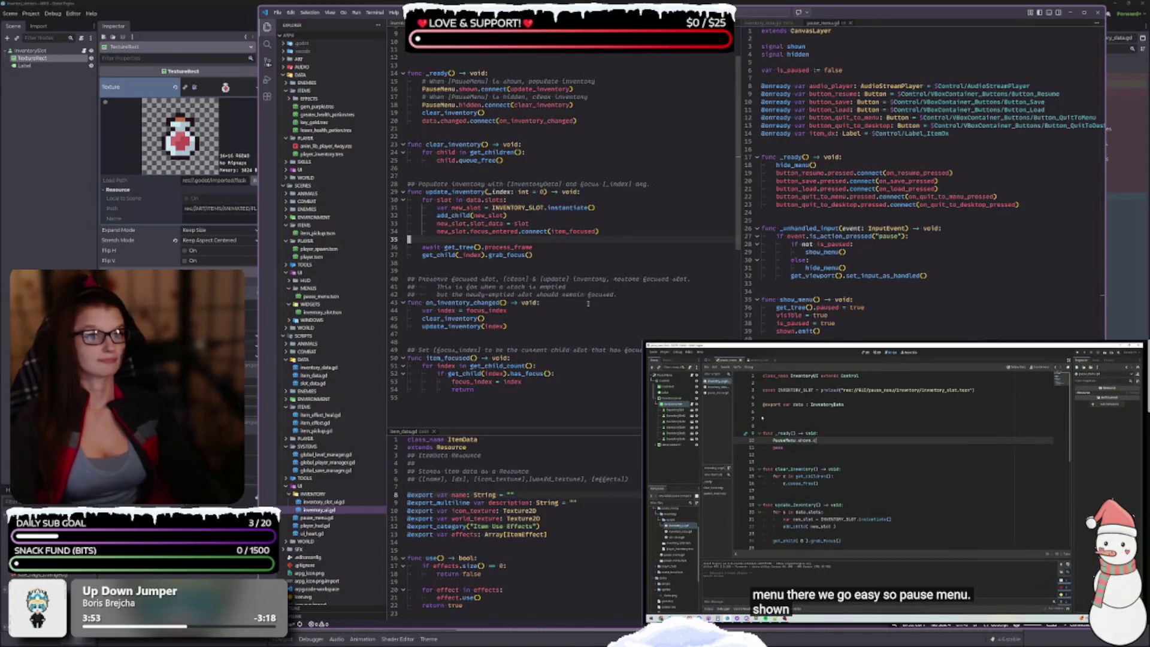
key("BackSpace")
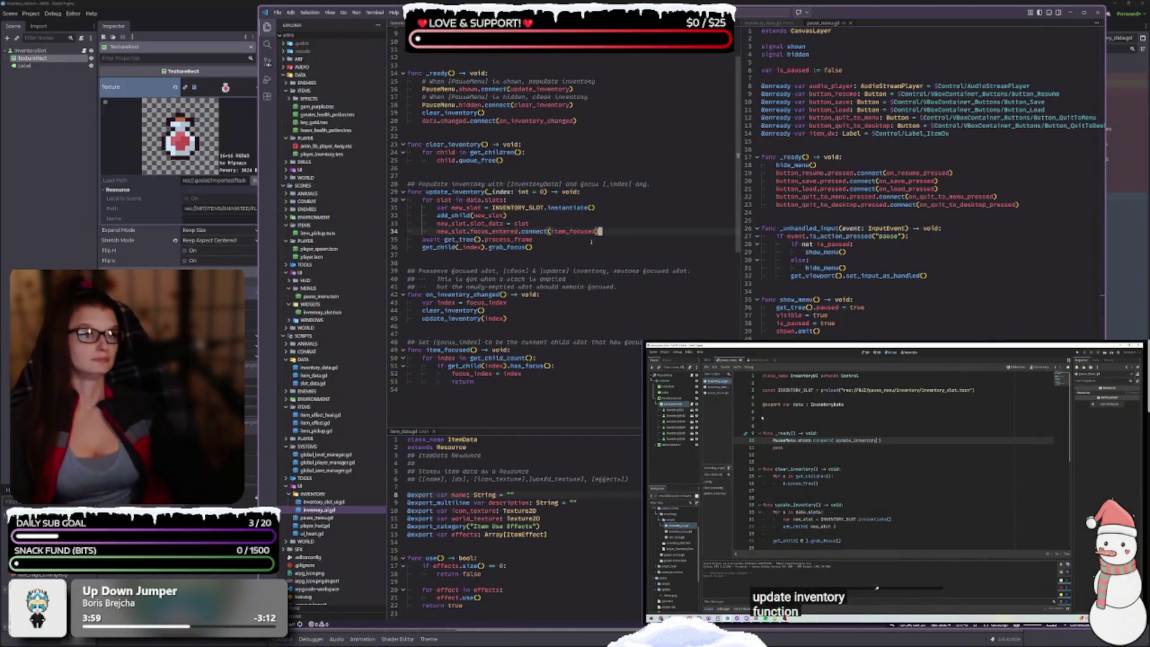
mouse_move(542, 120)
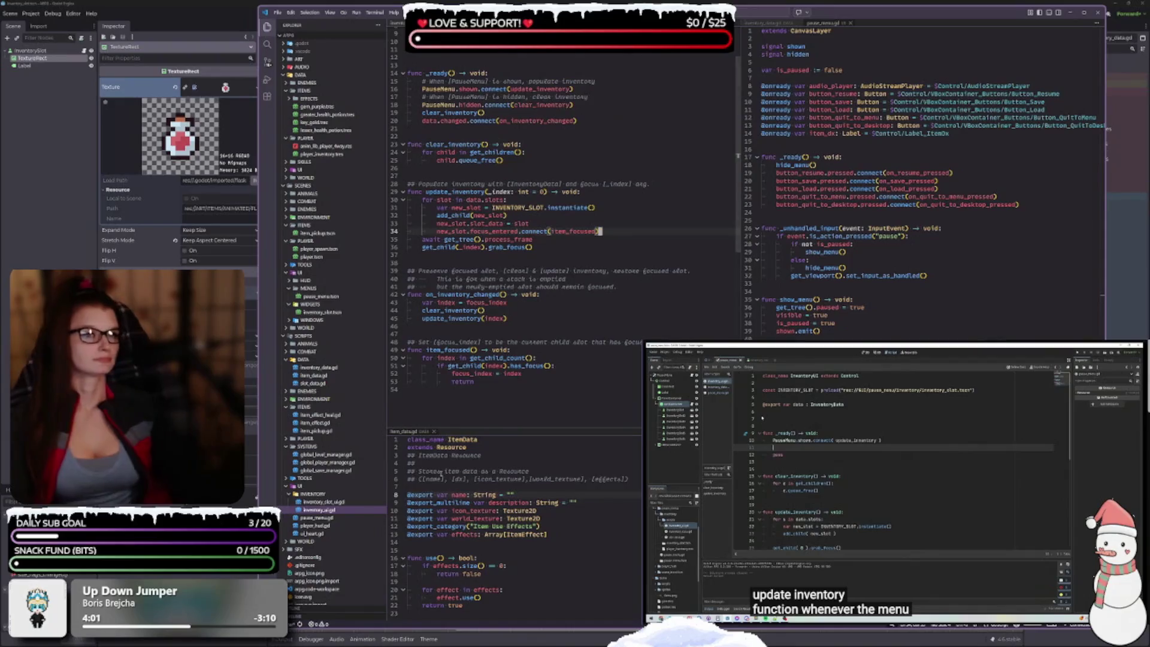
mouse_move(419, 503)
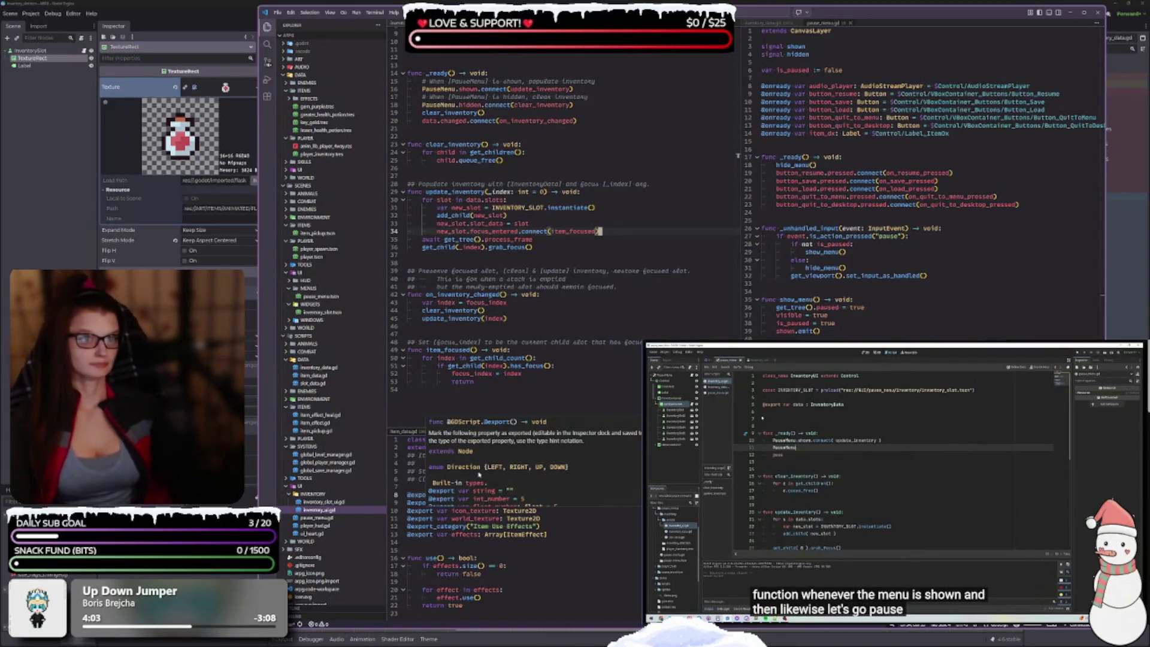
left_click(504, 115)
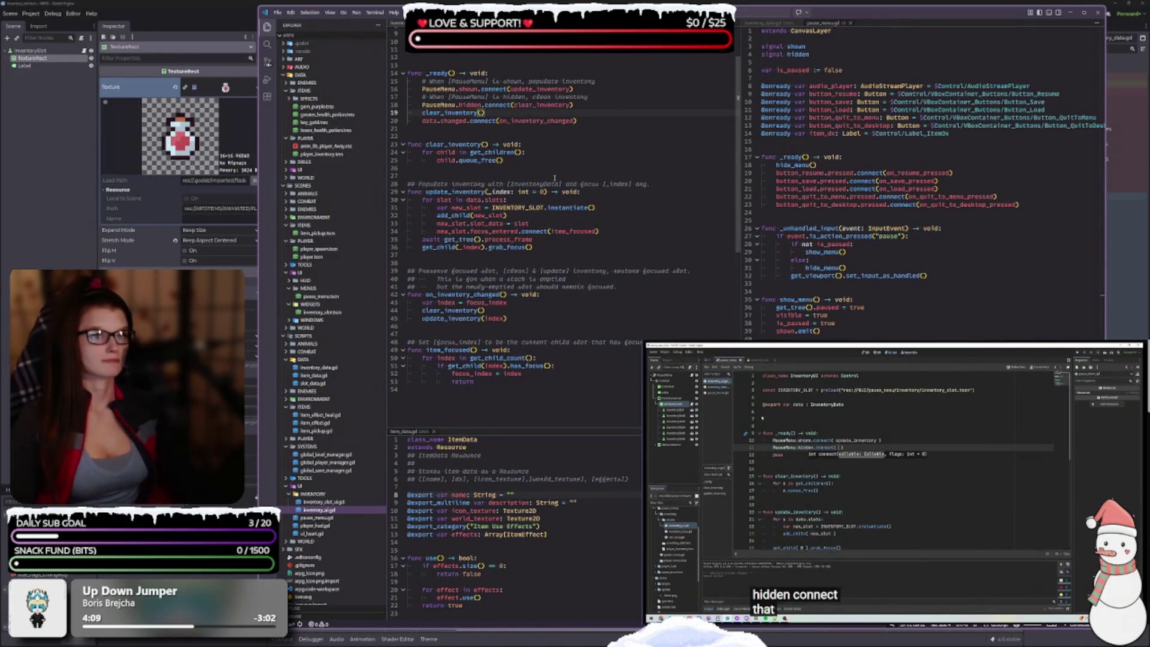
scroll(540, 171, "up", 2)
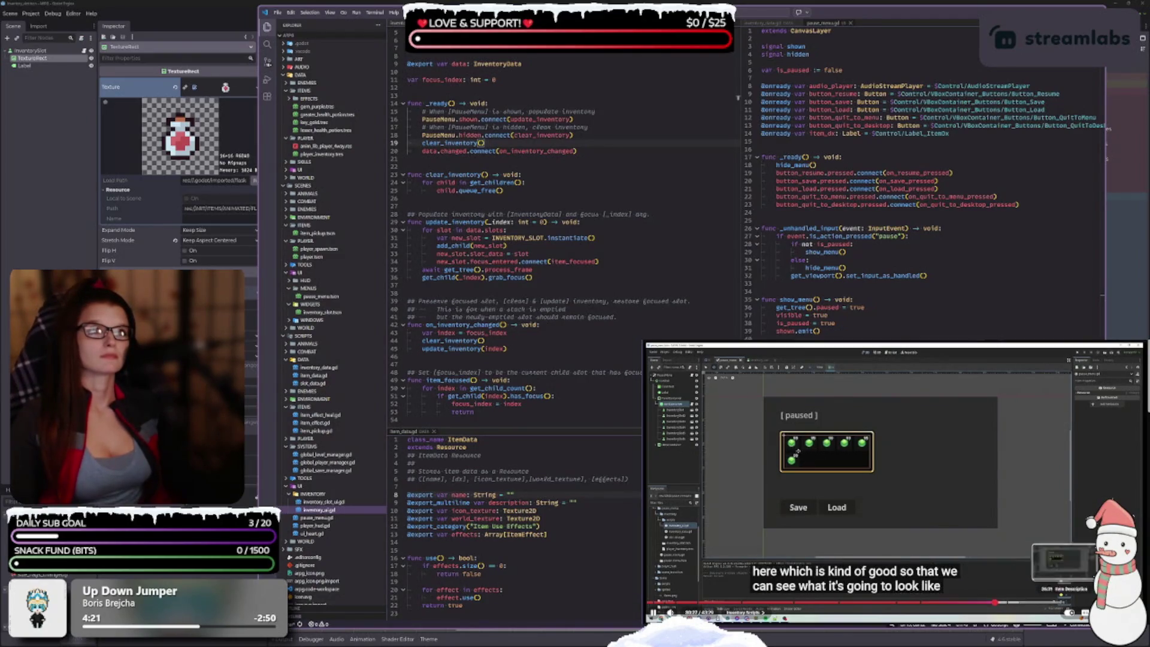
Step: Set the tutorial video's playback speed to 1.25x and resume it
left_click(1070, 611)
left_click(1072, 571)
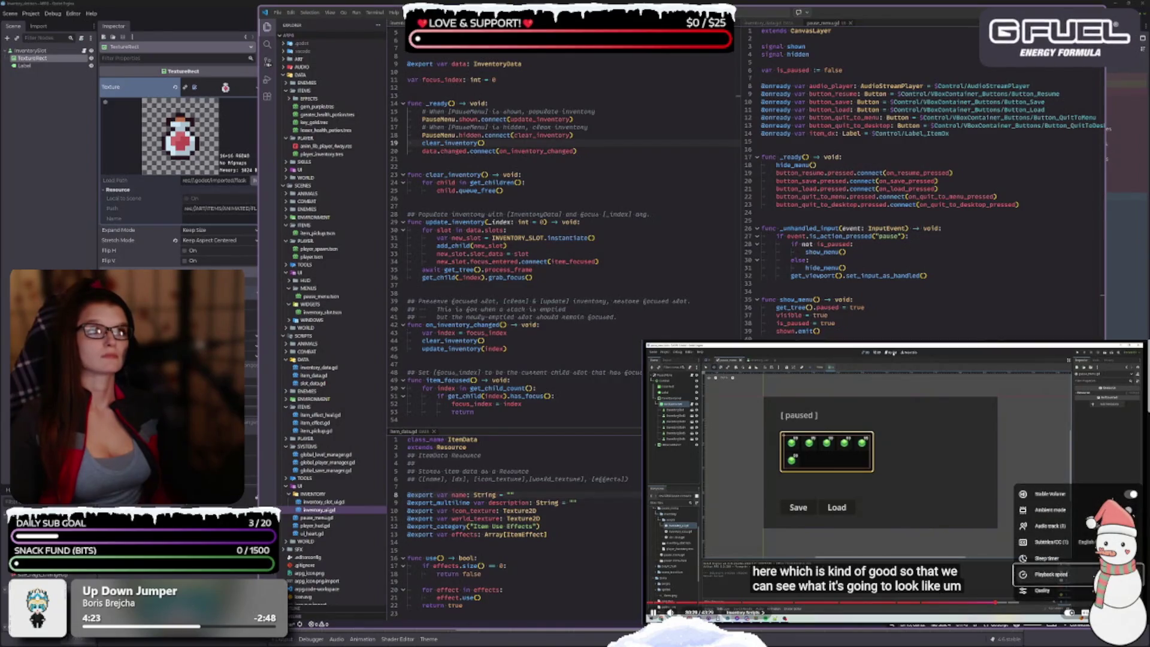
left_click(1068, 584)
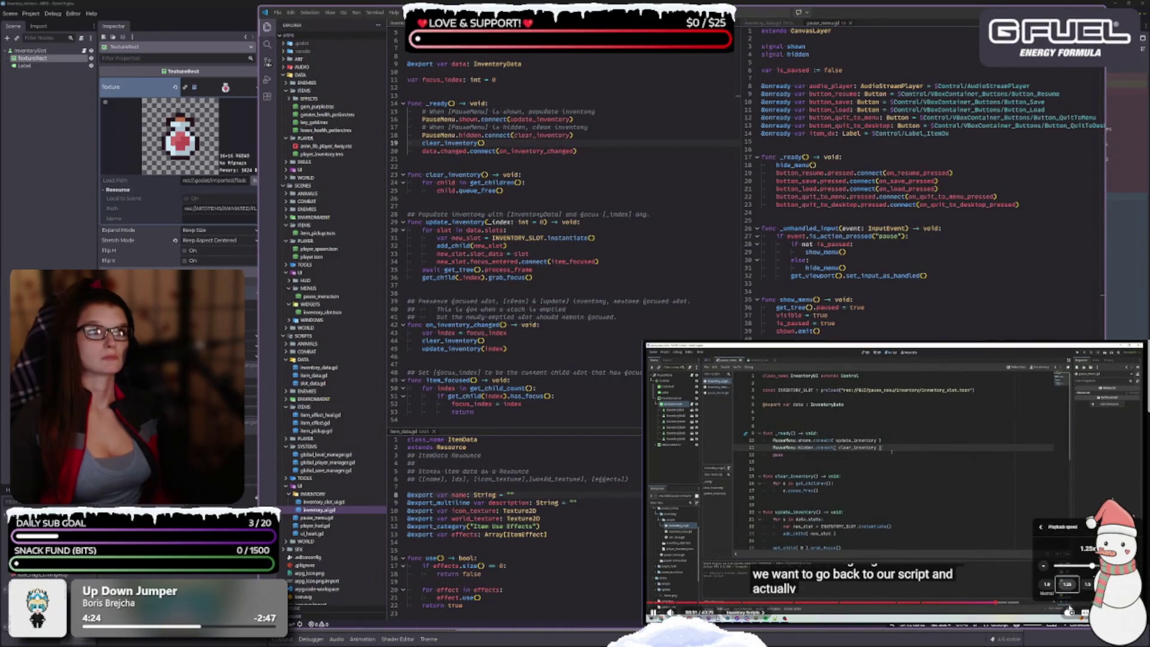
key("Escape")
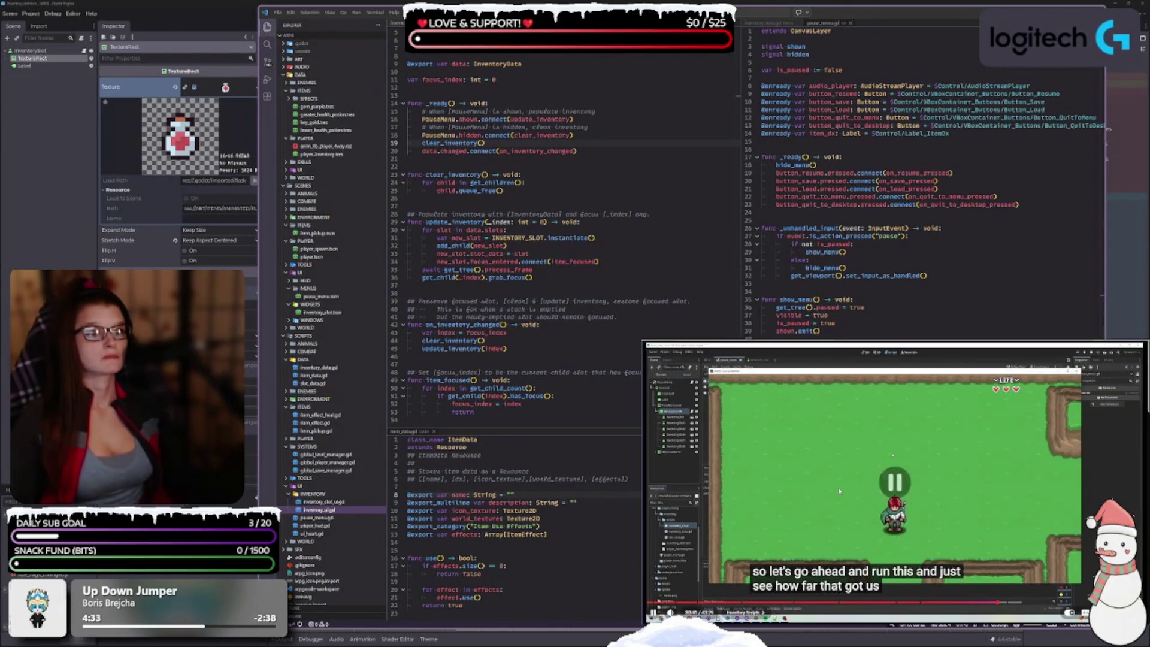
left_click(907, 481)
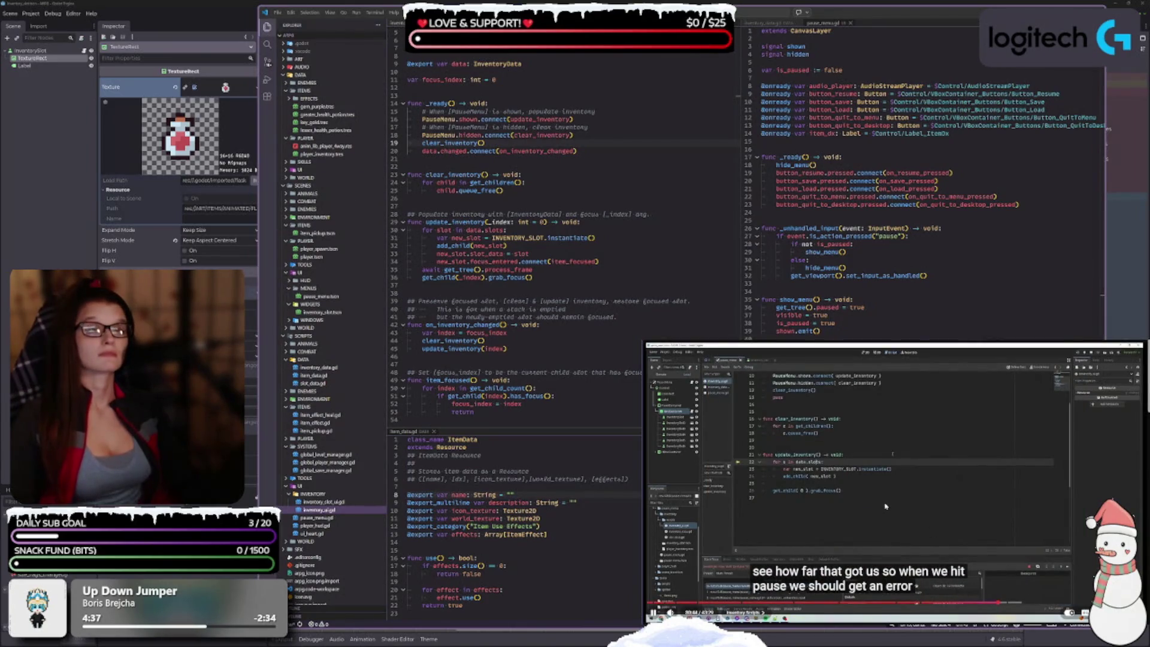
scroll(545, 324, "down", 2)
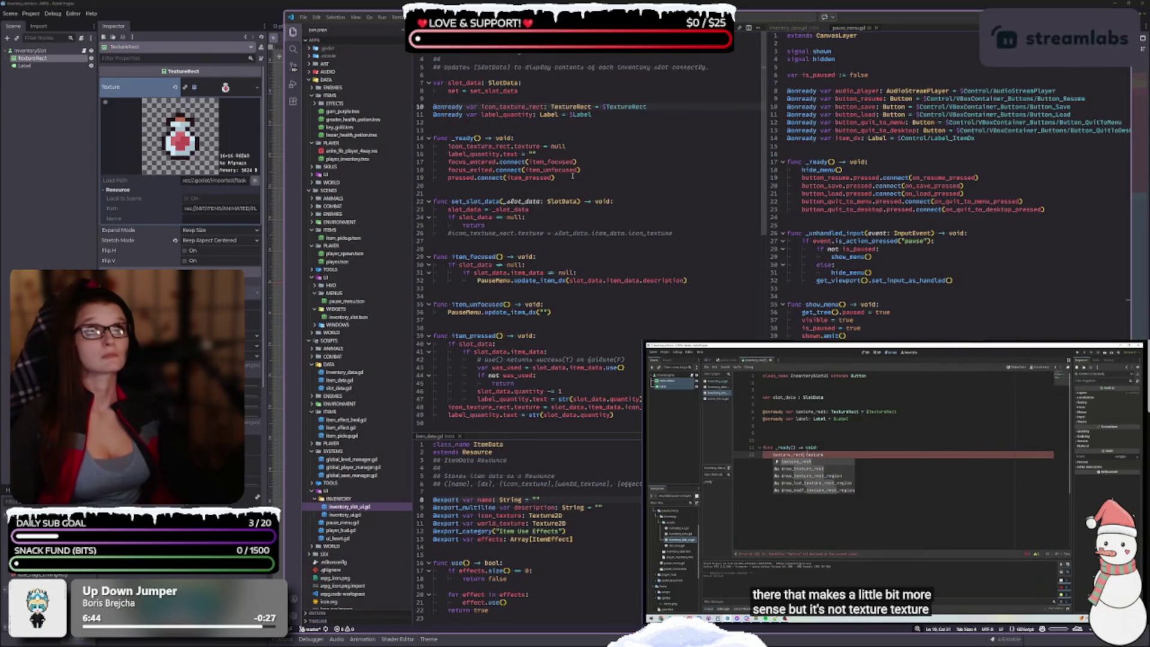
Step: Skip the tutorial ahead and uncomment the icon_texture_rect.texture assignment on line 26
left_click(569, 146)
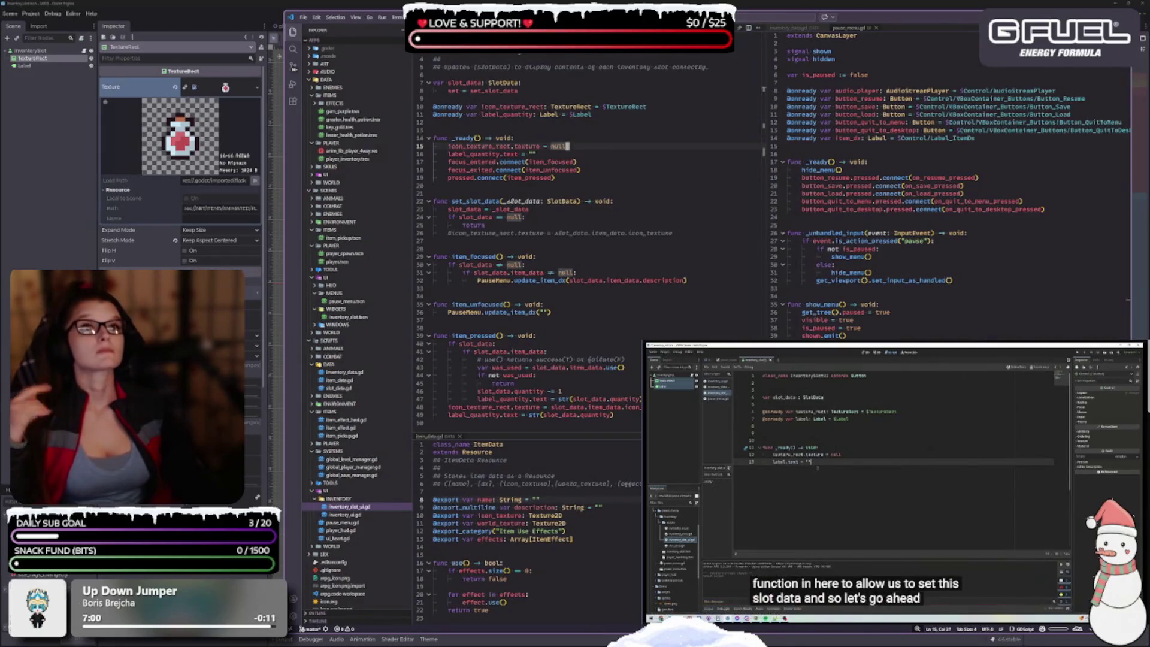
left_click(1036, 602)
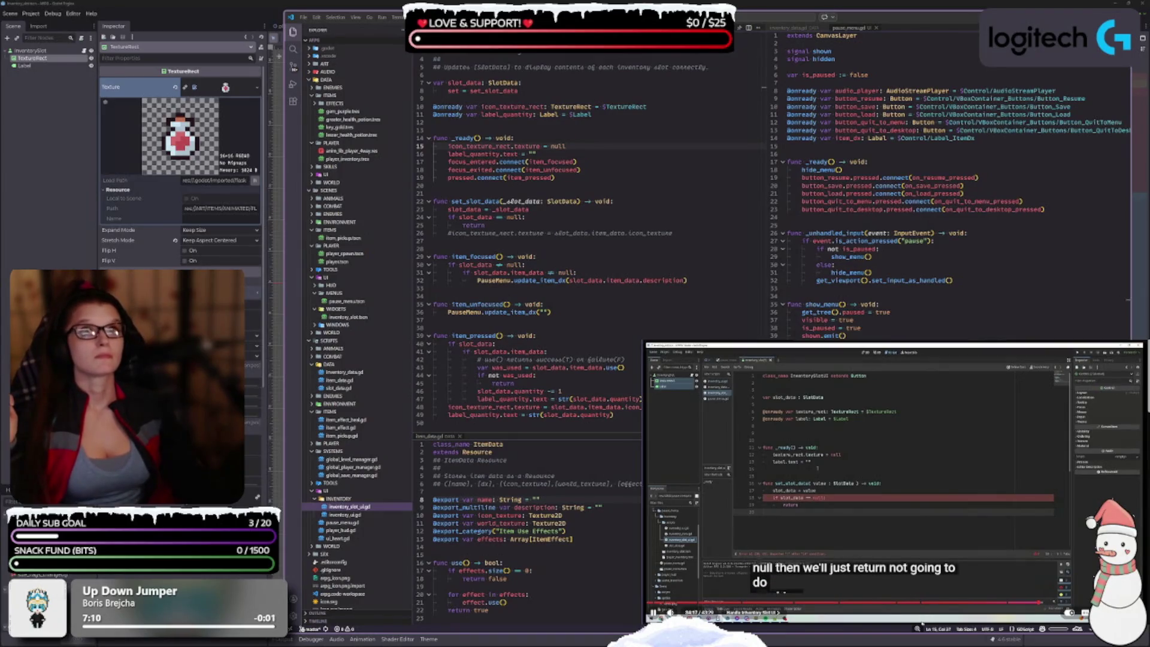
left_click(882, 451)
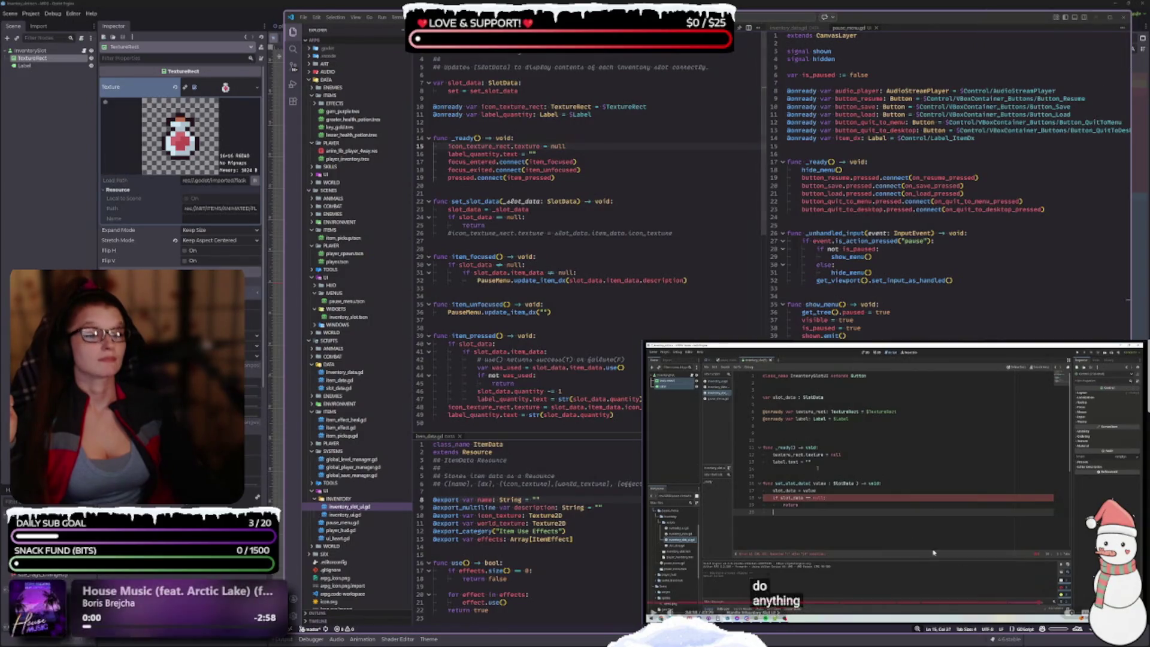
left_click(863, 480)
left_click_drag(513, 233, 453, 233)
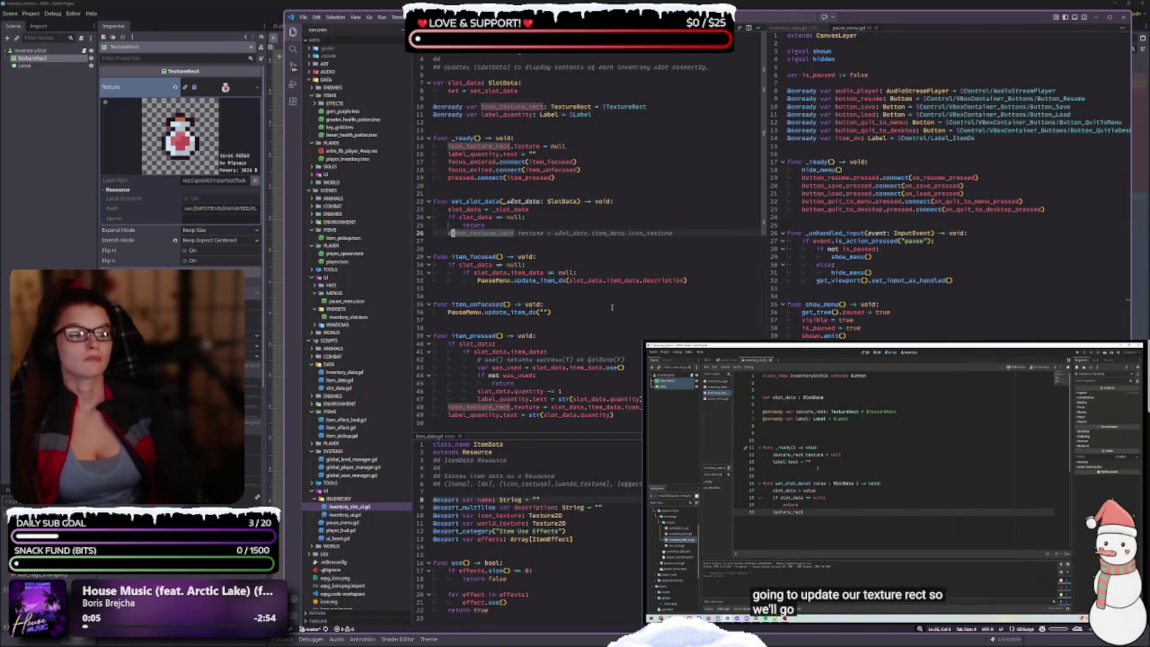
key("ctrl+slash")
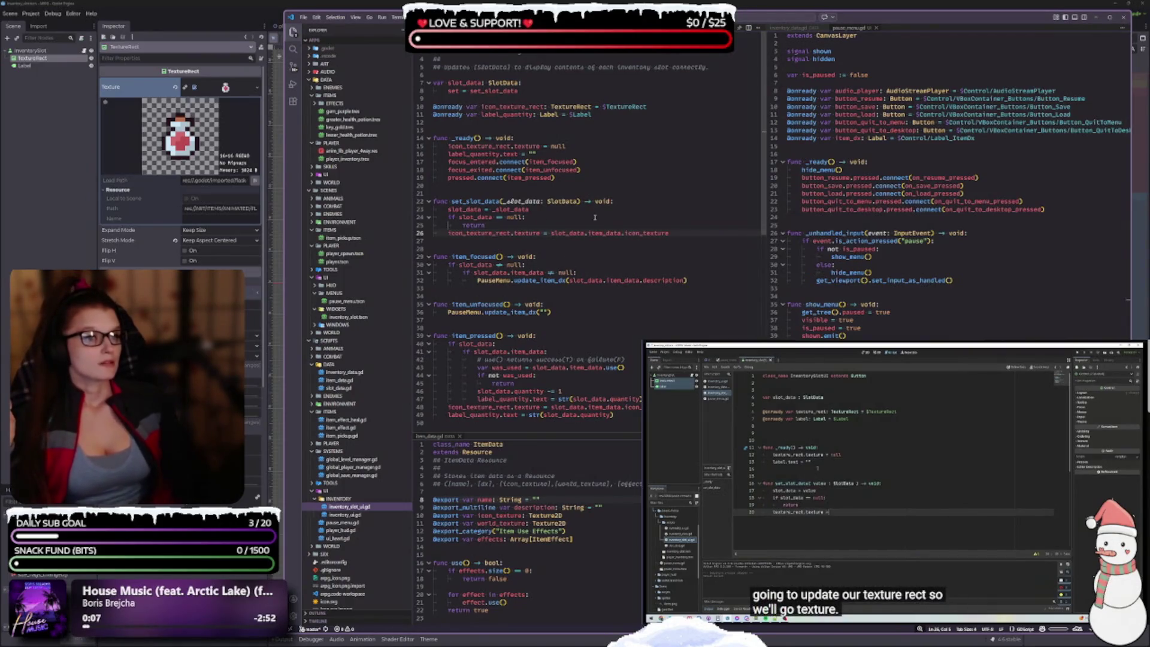
Step: Add label_quantity.text = str(slot_data.quantity) below the icon texture line
left_click(694, 230)
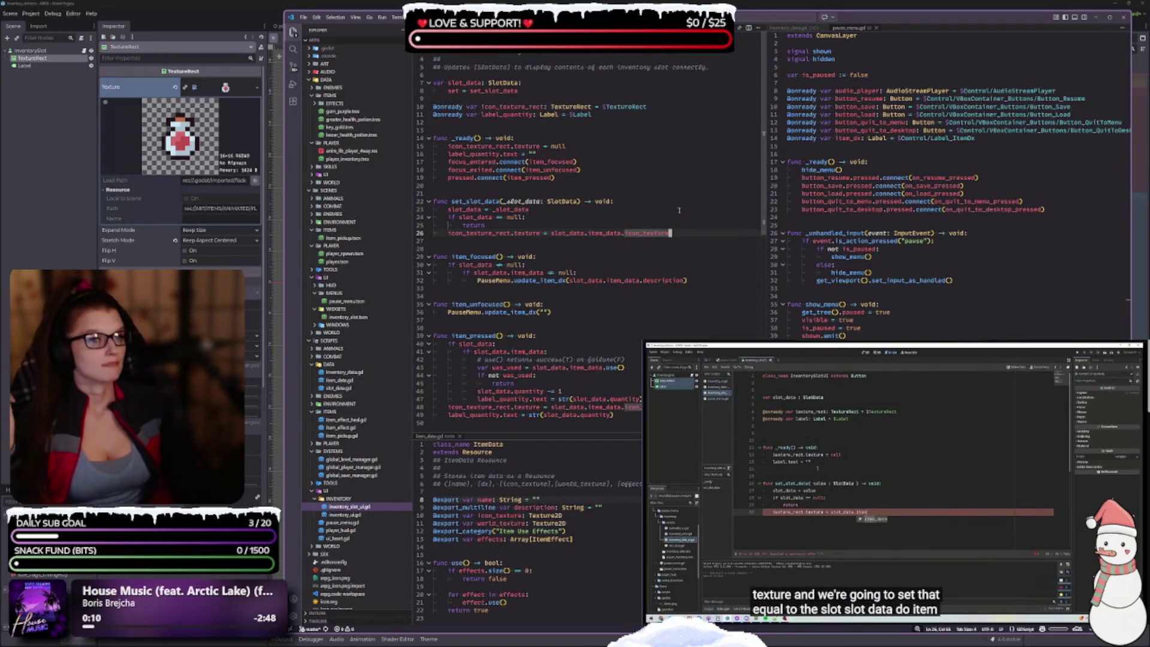
mouse_move(671, 232)
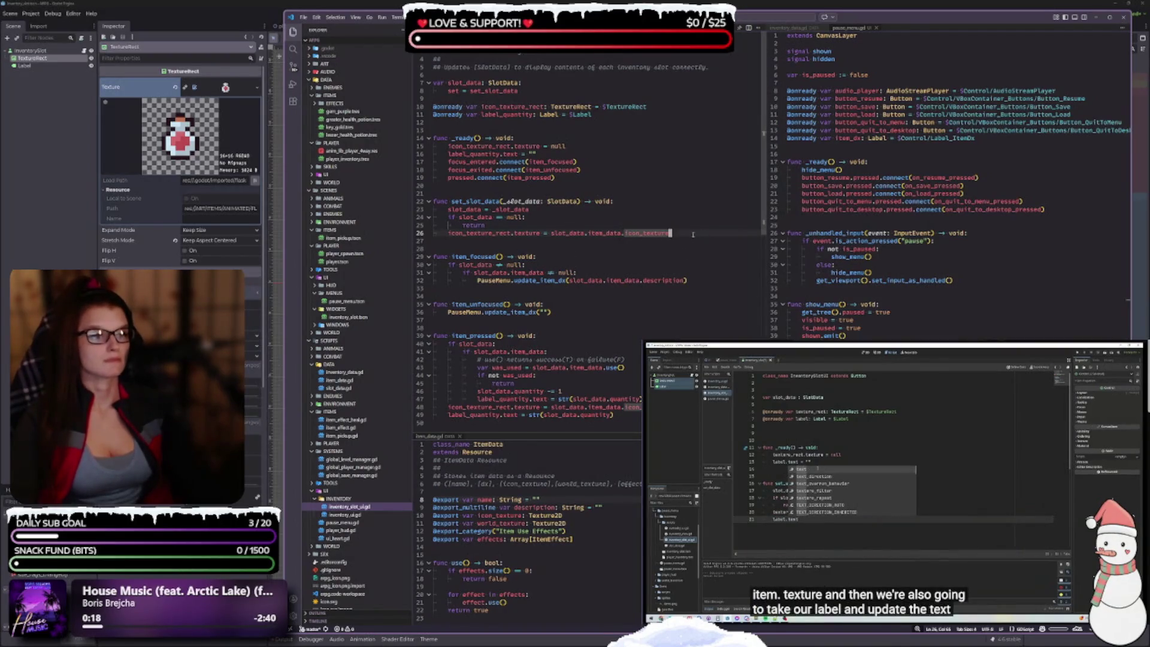
key("Return")
type("label")
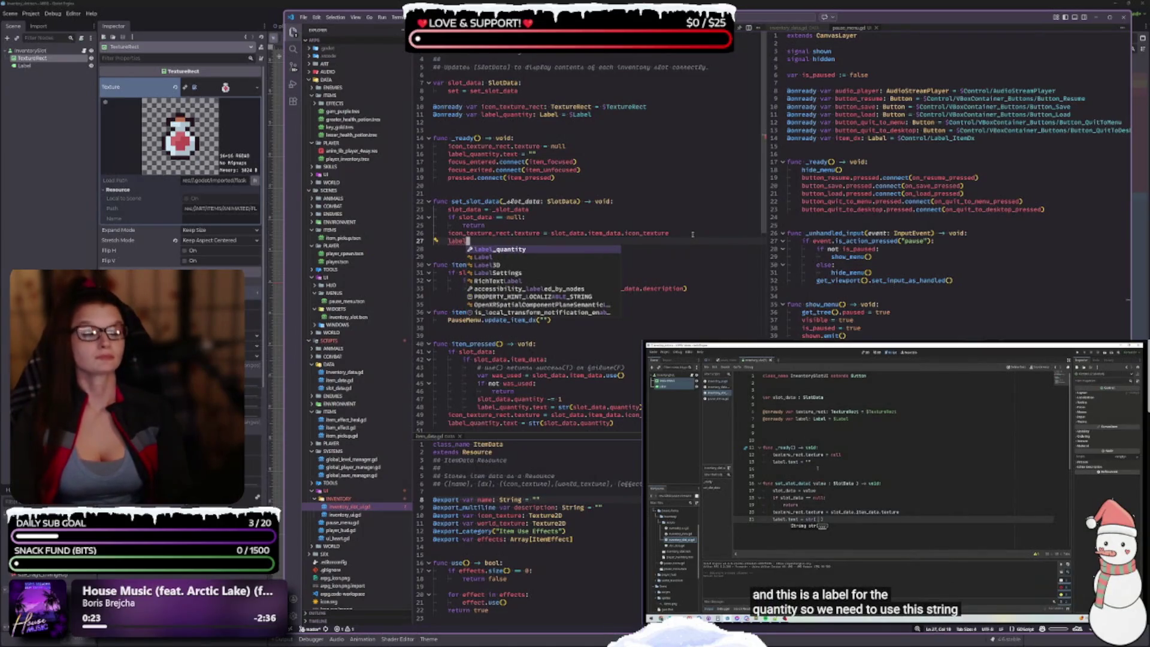
type("_quantity")
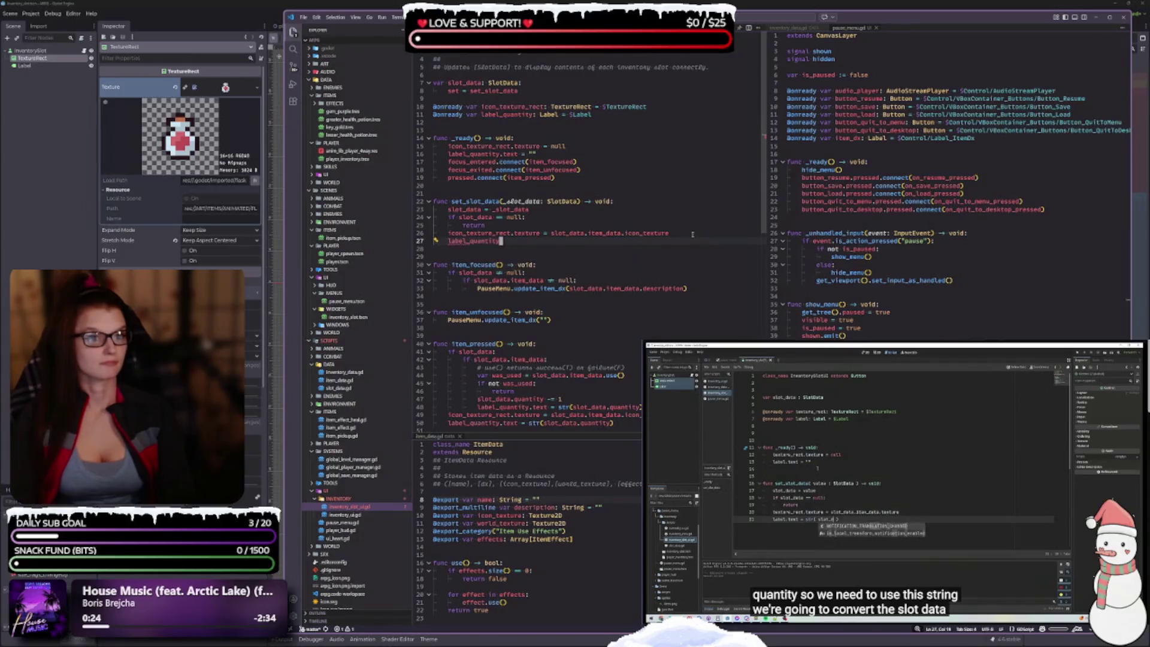
type(".text =")
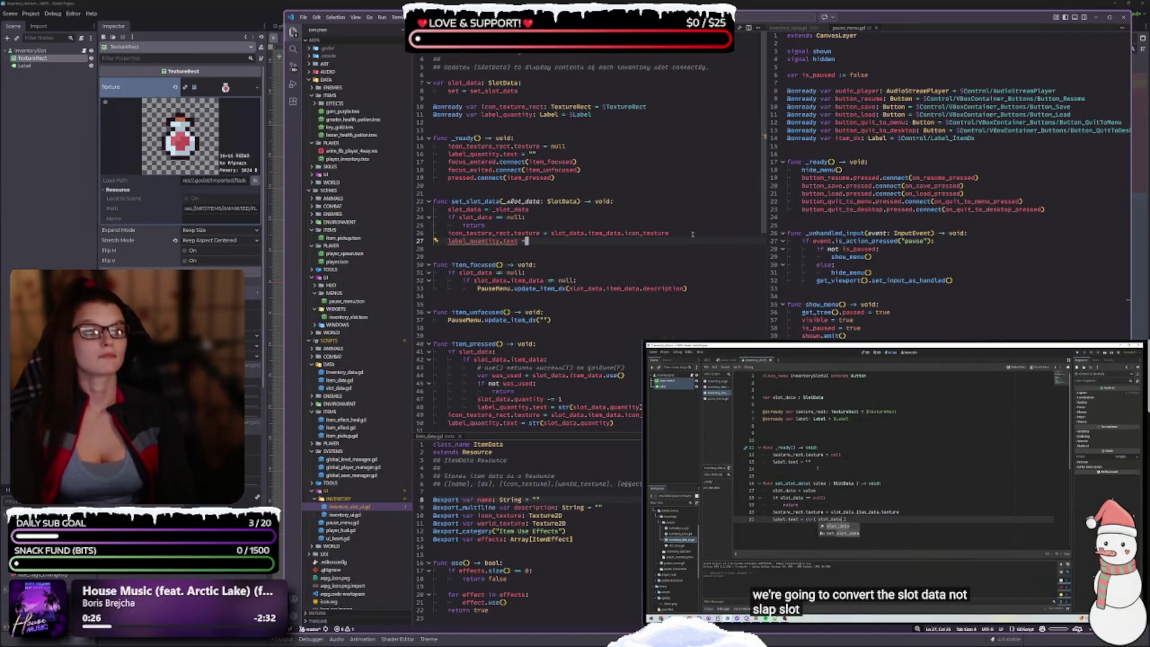
type(" str(")
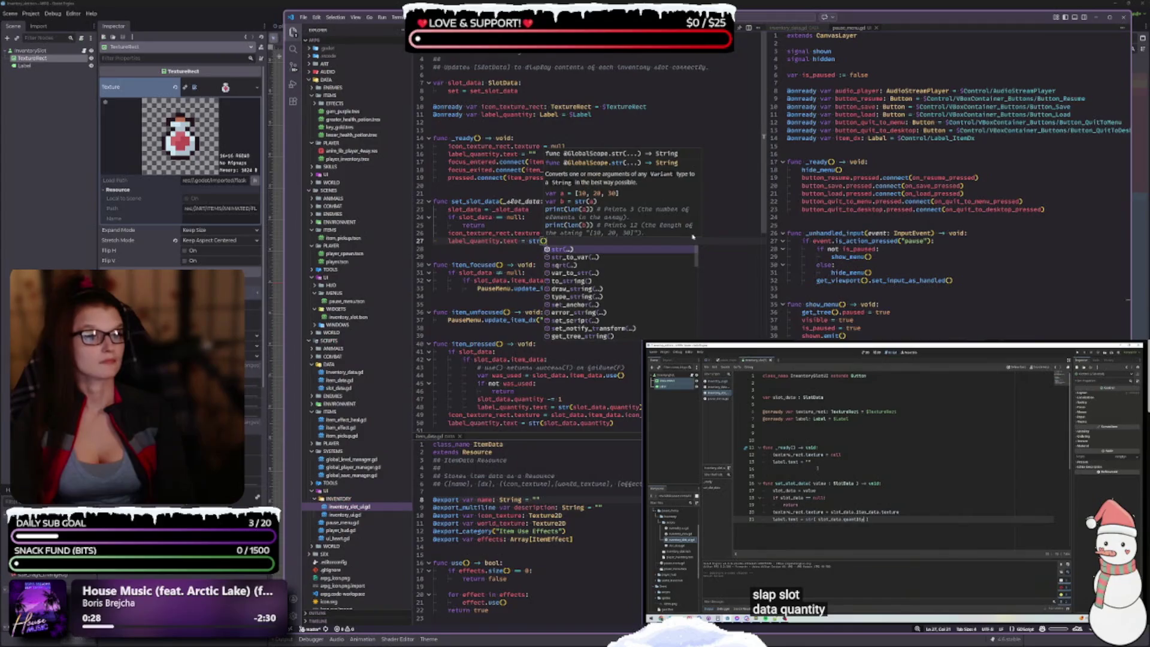
type("slot_data")
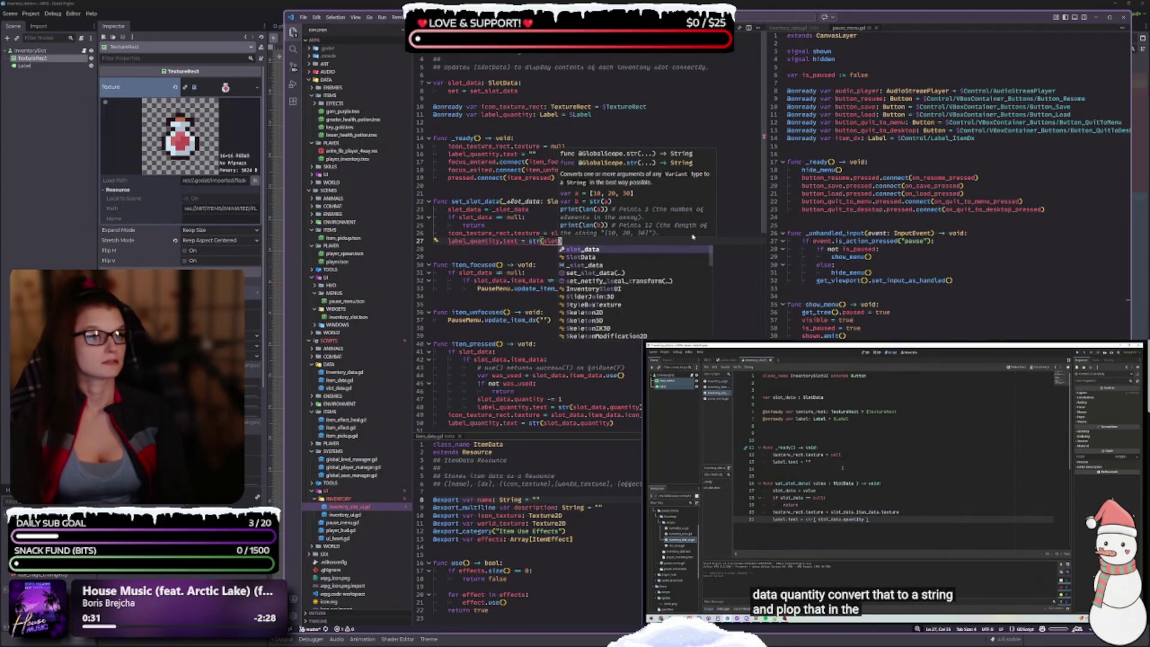
type(".quantity")
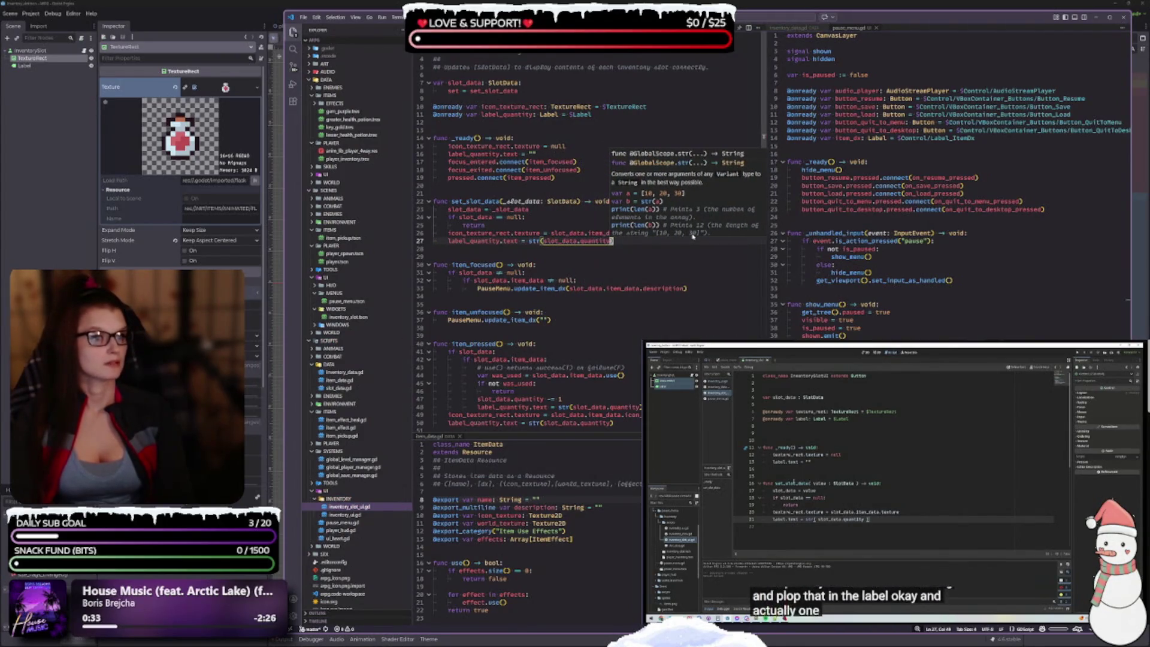
type(")")
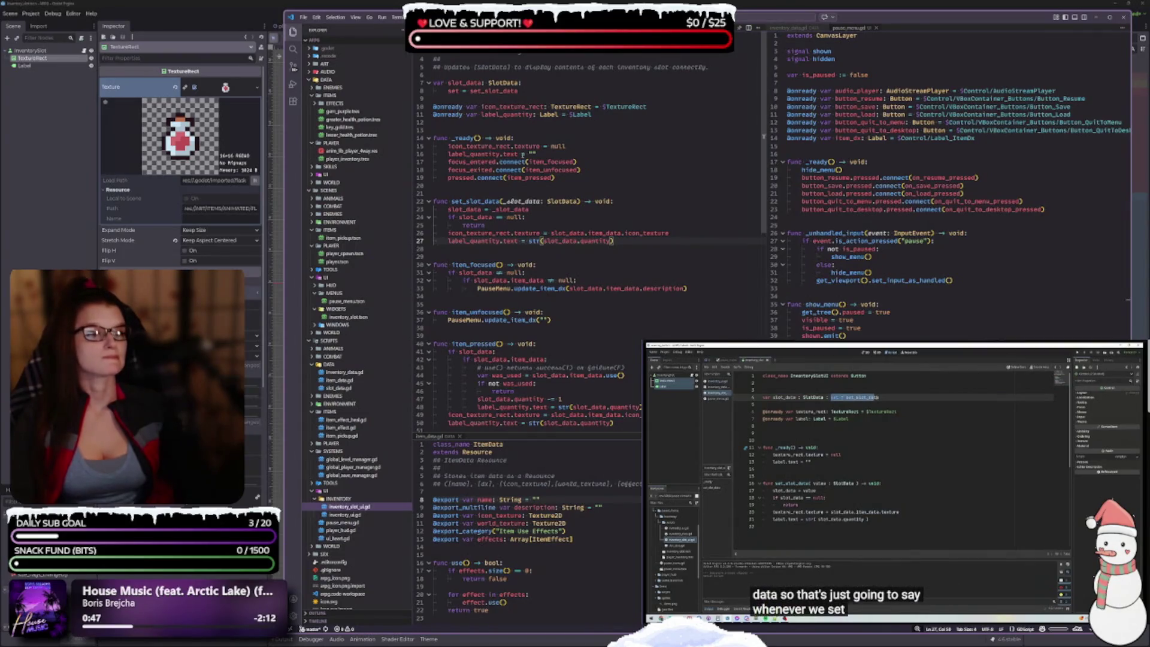
mouse_move(511, 202)
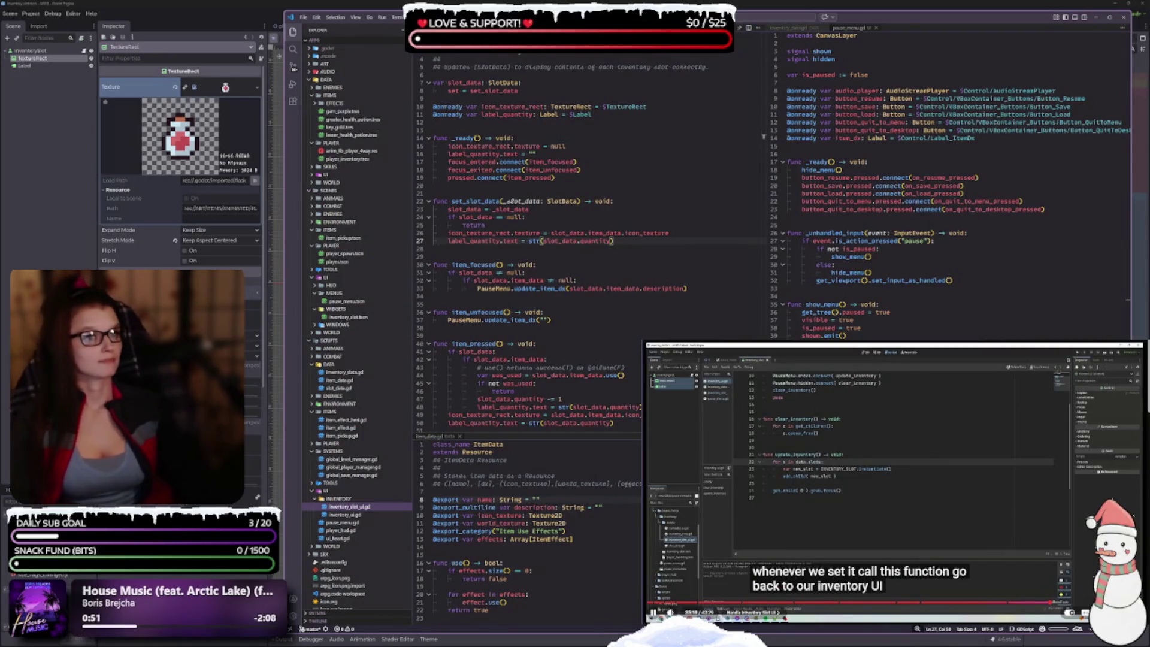
key("space")
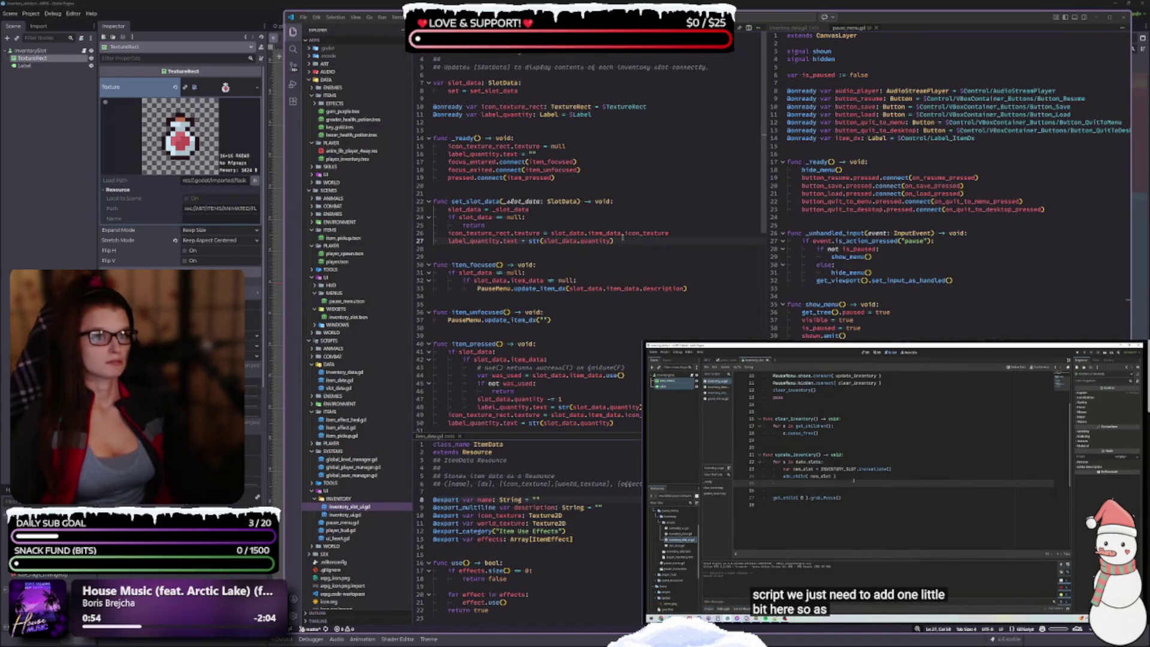
left_click(569, 263)
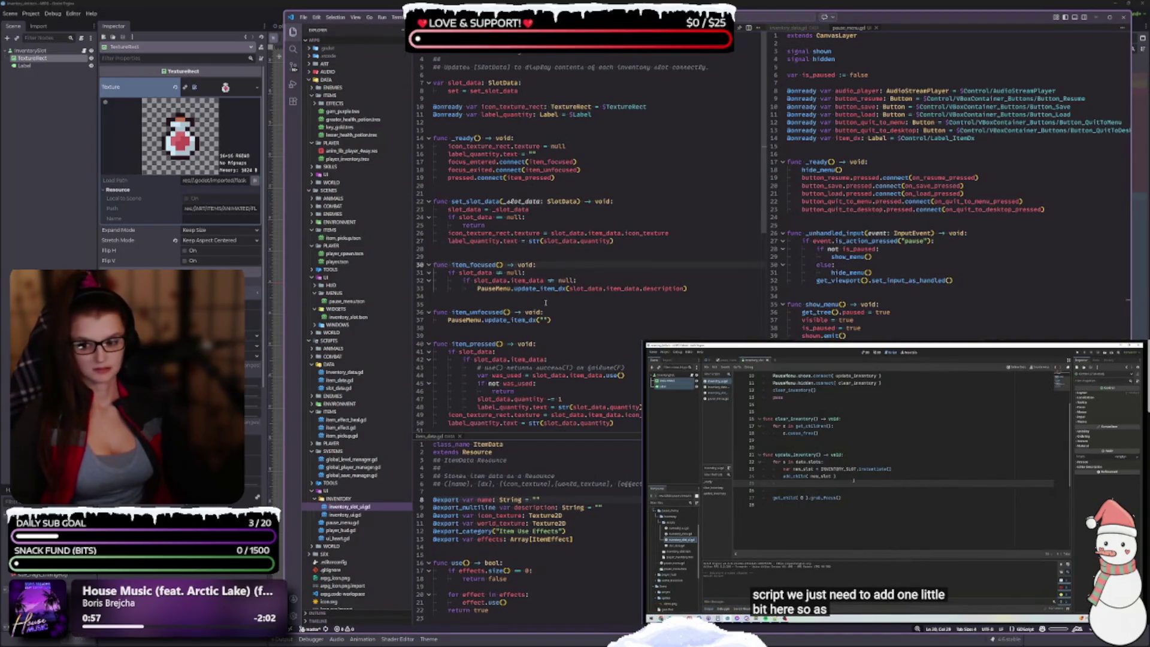
mouse_move(851, 498)
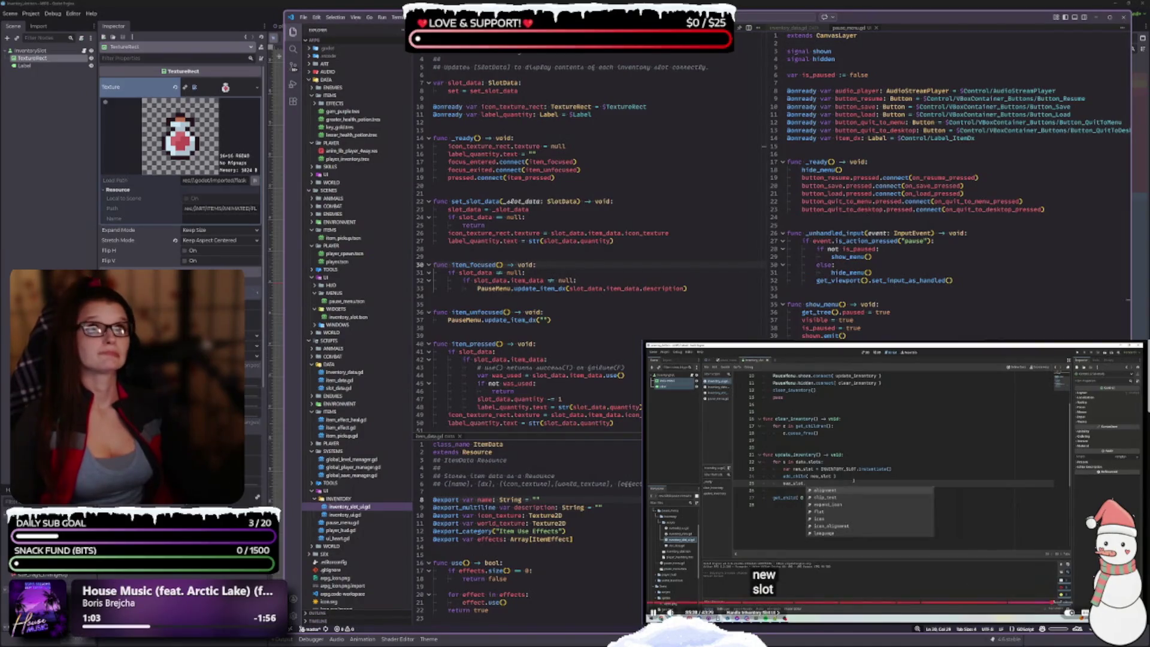
Step: Verify update_inventory in inventory_ui.gd sets new_slot.slot_data = slot, then move to item_pickup.gd
key("ctrl+Tab")
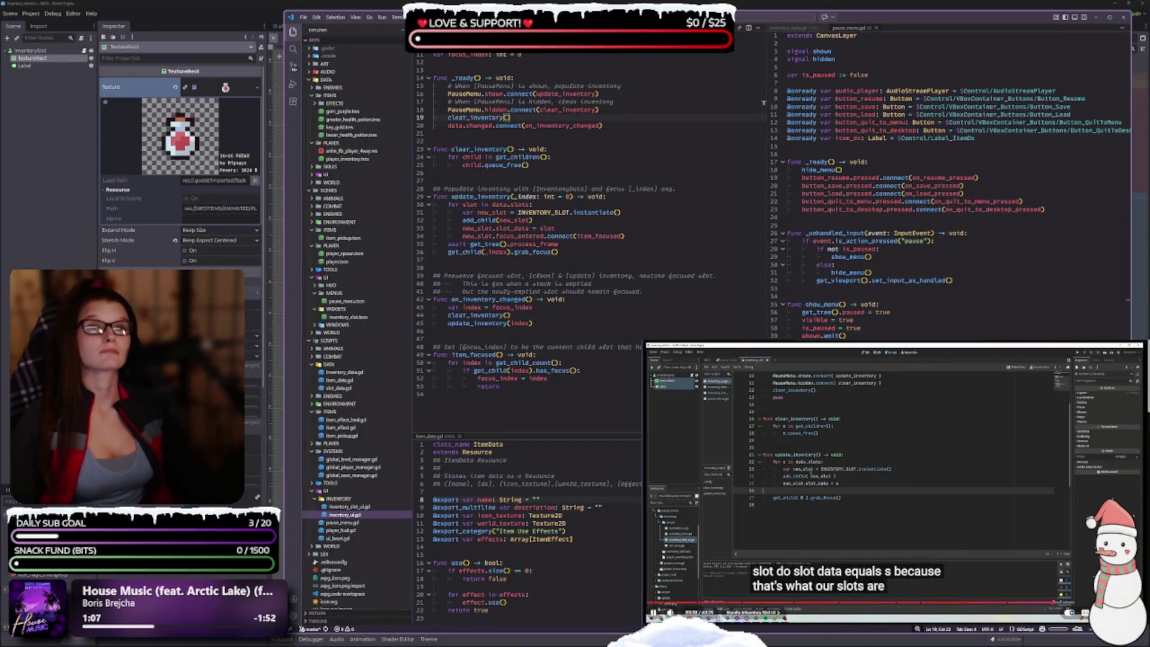
left_click(547, 228)
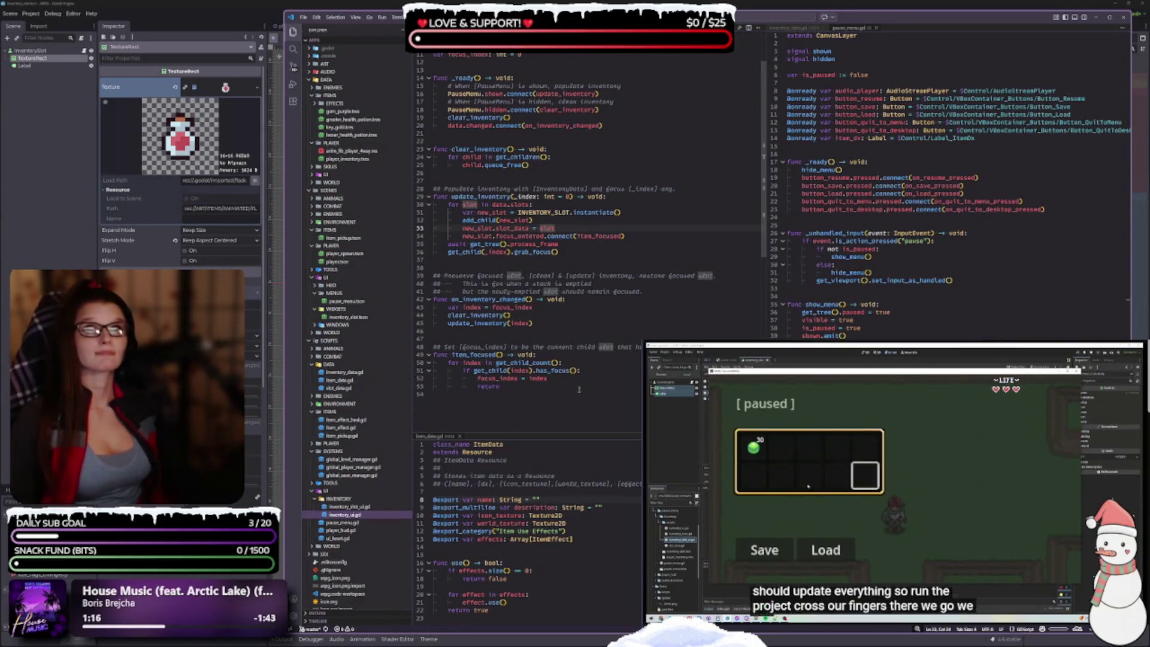
mouse_move(569, 375)
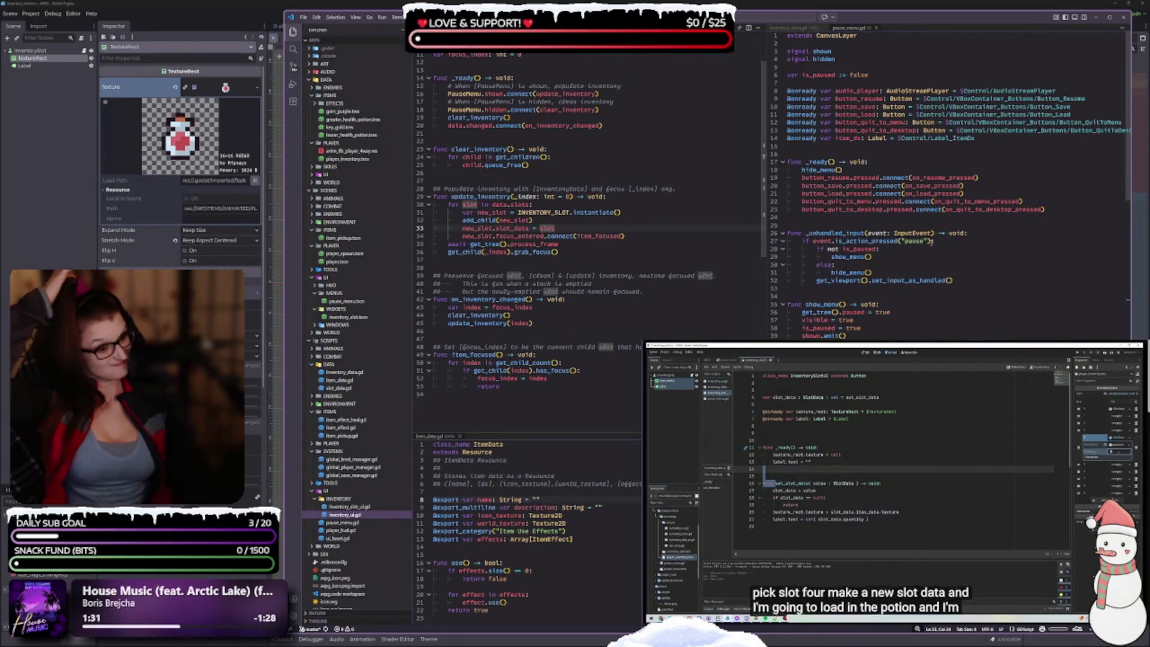
key("ctrl+Tab")
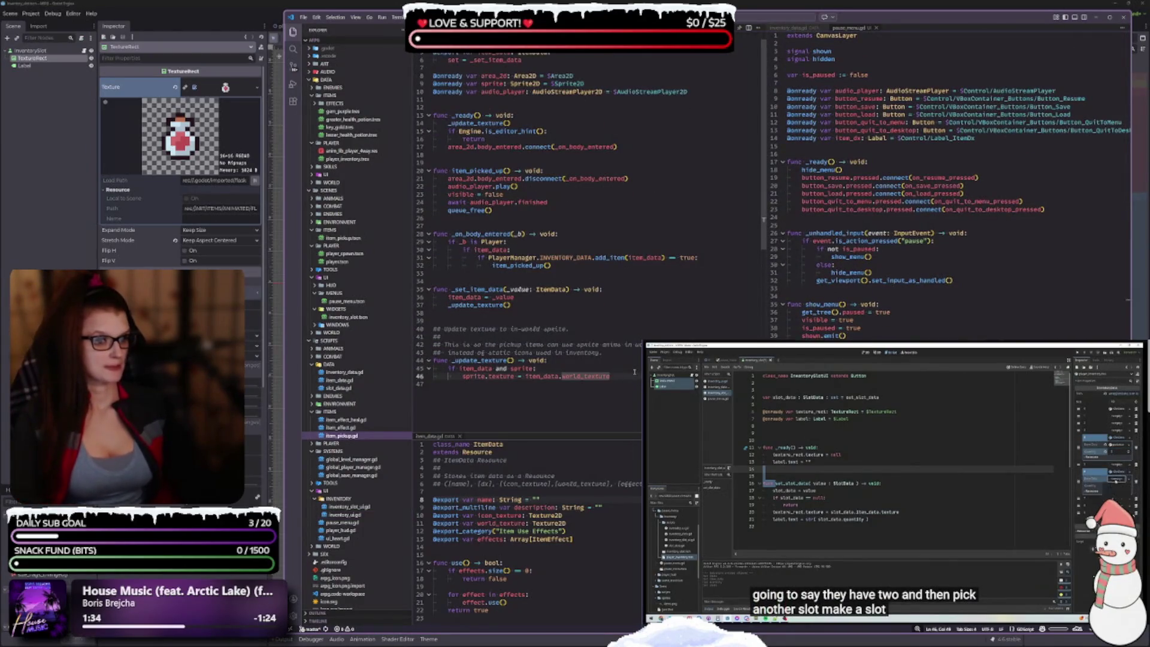
Step: Select world_texture in item_pickup.gd and return to the Godot inventory_slot scene with its potion icon
scroll(623, 367, "up", 1)
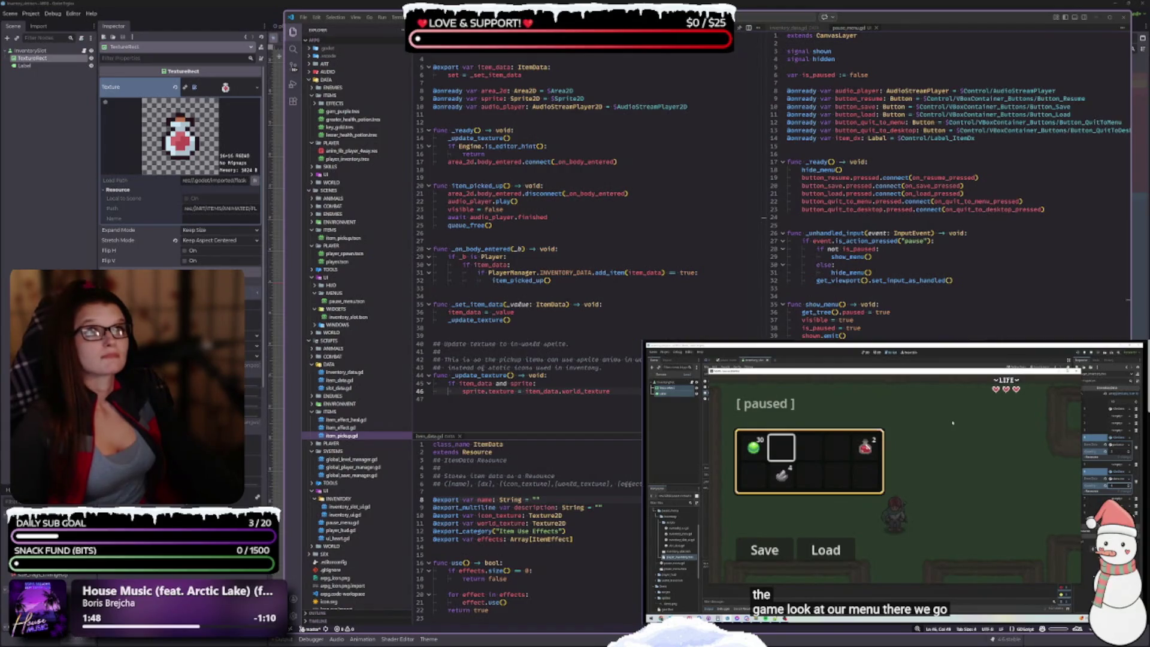
left_click(37, 212)
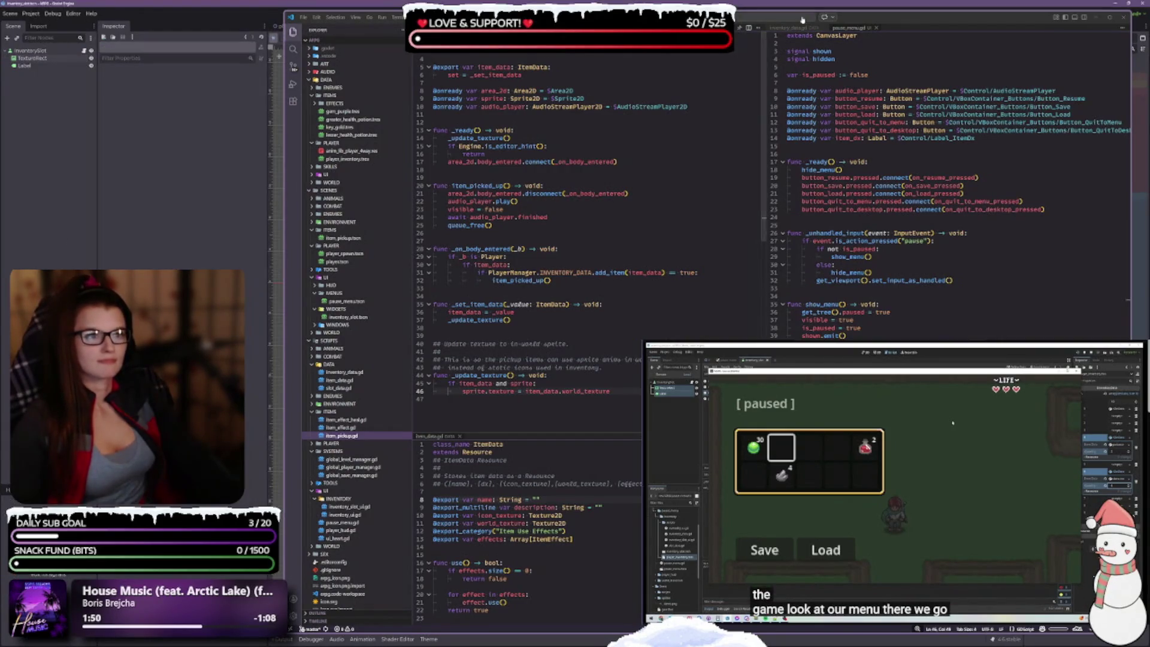
double_click(585, 390)
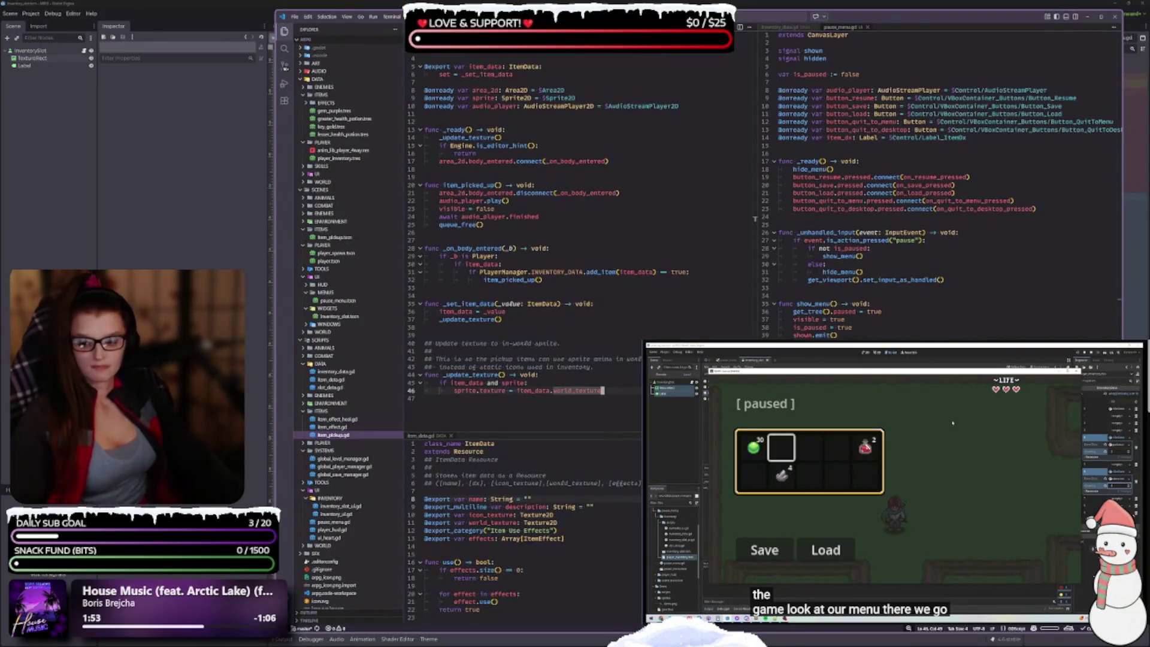
left_click(194, 169)
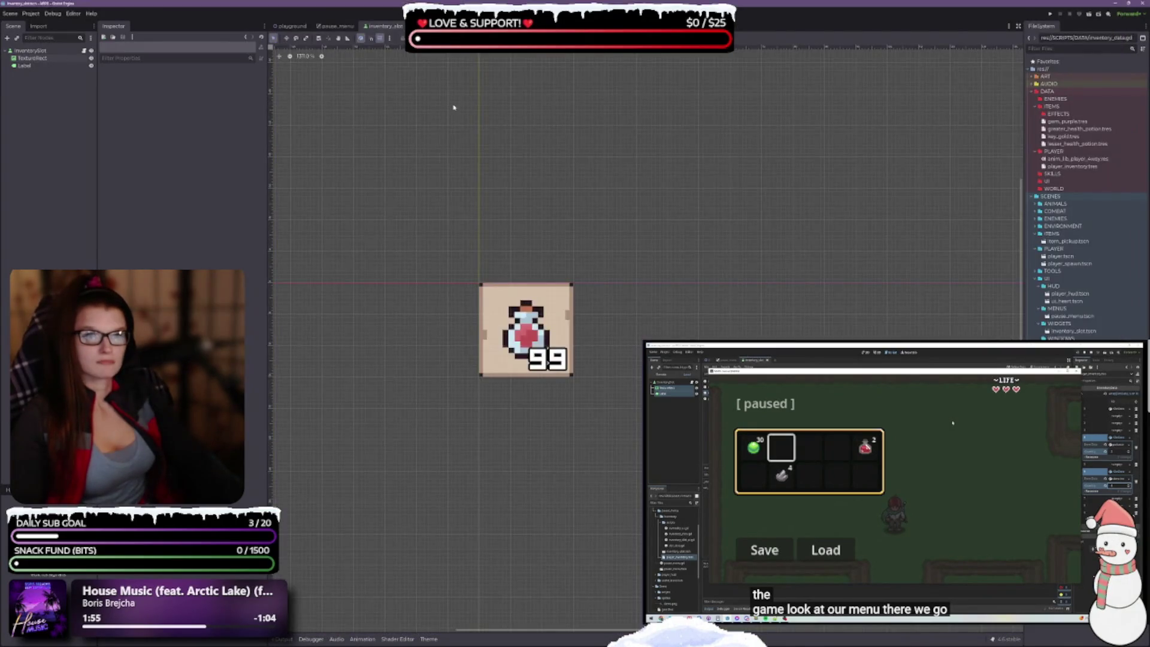
Step: Launch the game from the playground scene with F5 and pause to show the potion, purple gem and key
left_click(290, 26)
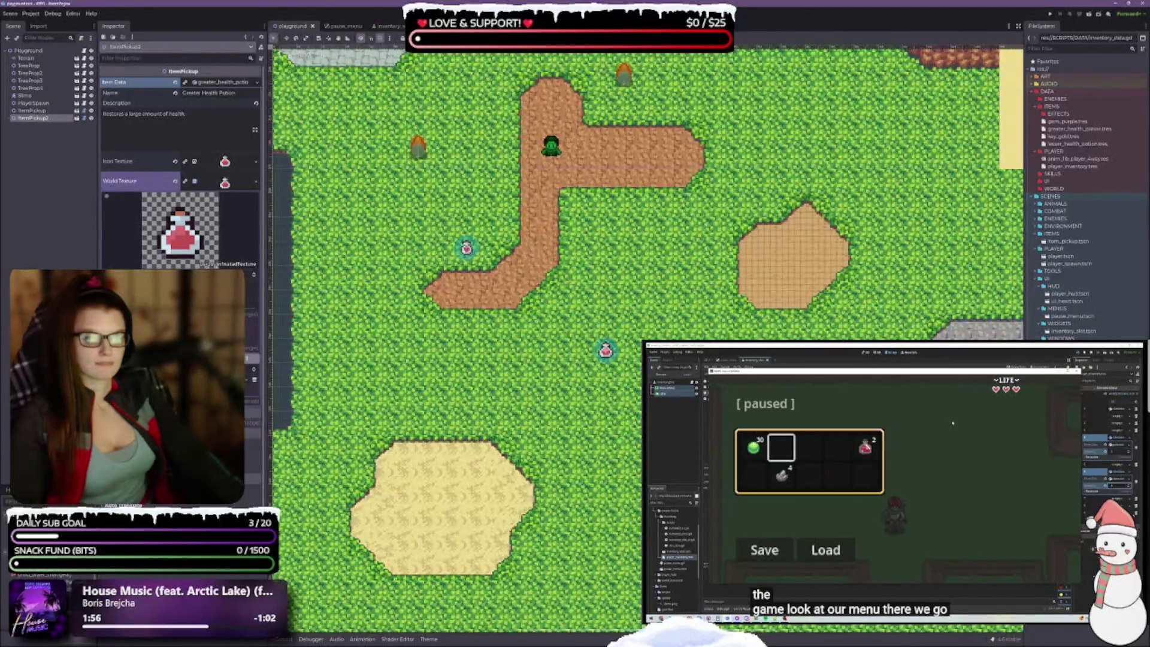
scroll(491, 224, "down", 4)
scroll(491, 225, "up", 2)
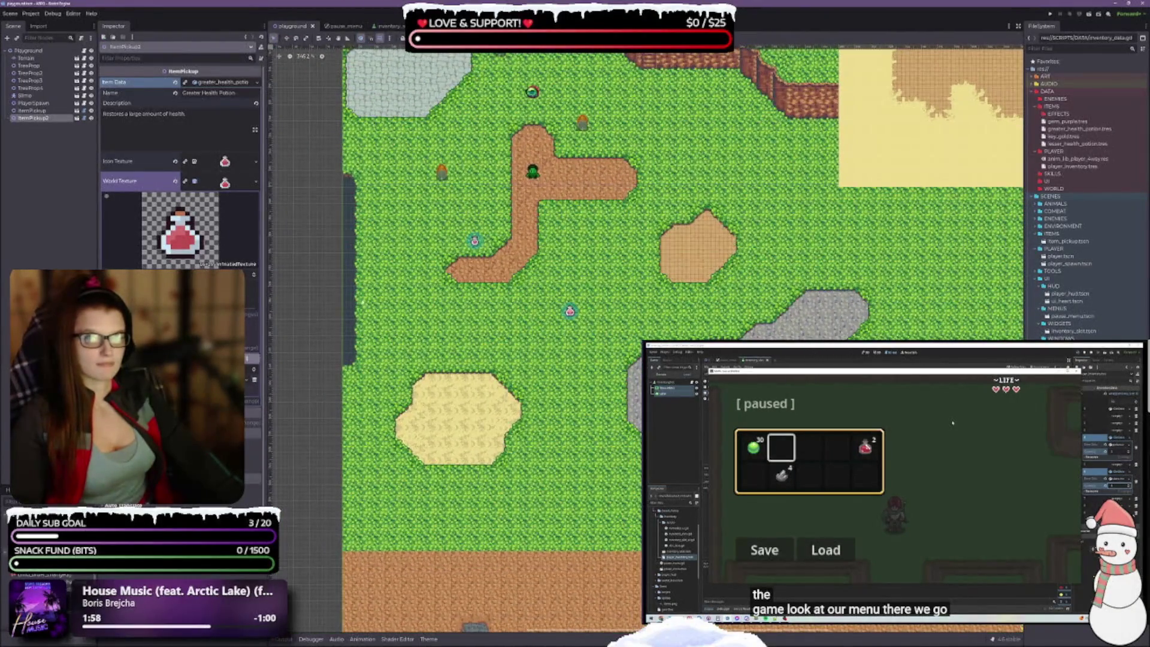
key("F5")
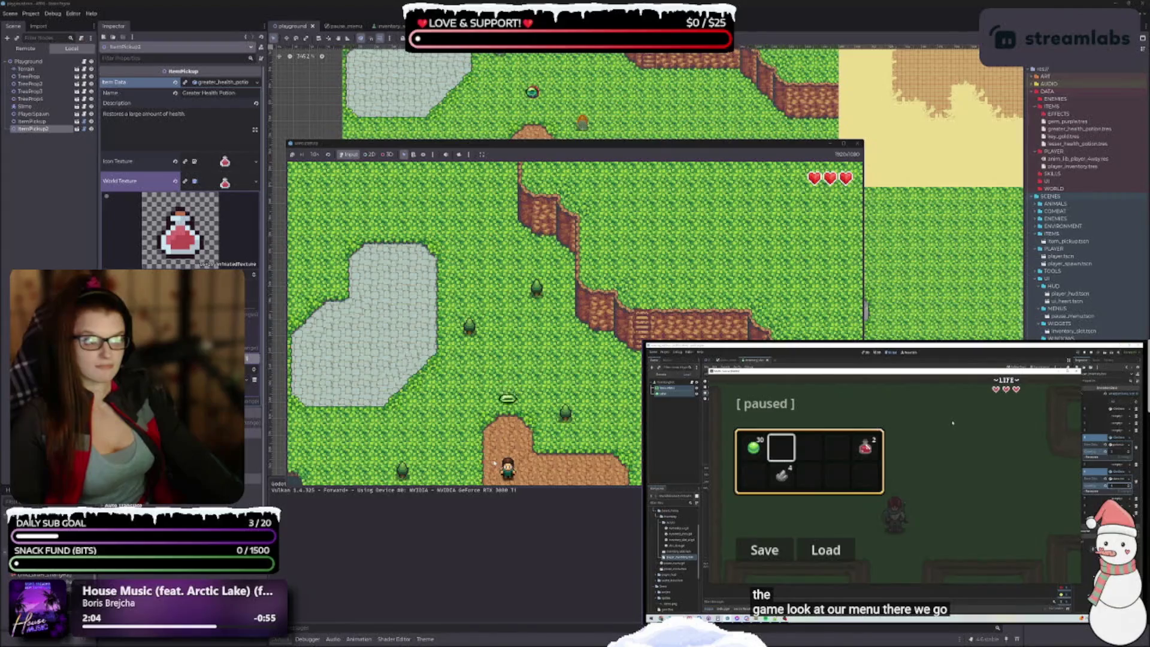
key("Escape")
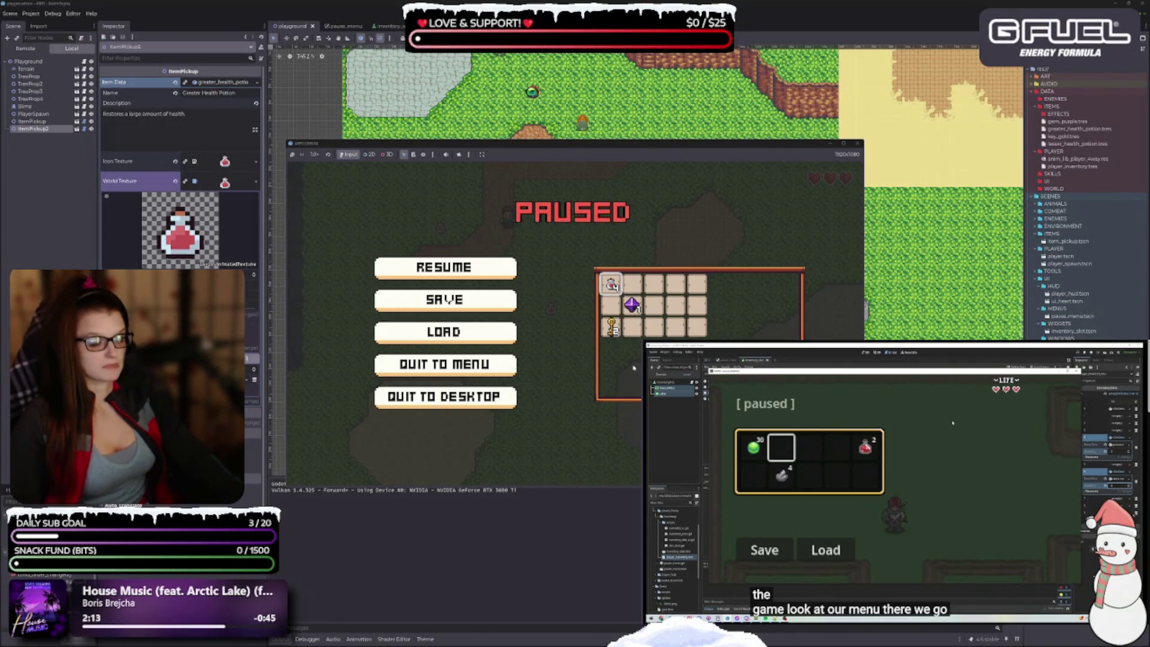
Step: Move focus across the inventory slots down to the key, then choose Resume from the menu
key("Down")
key("Left")
key("Down")
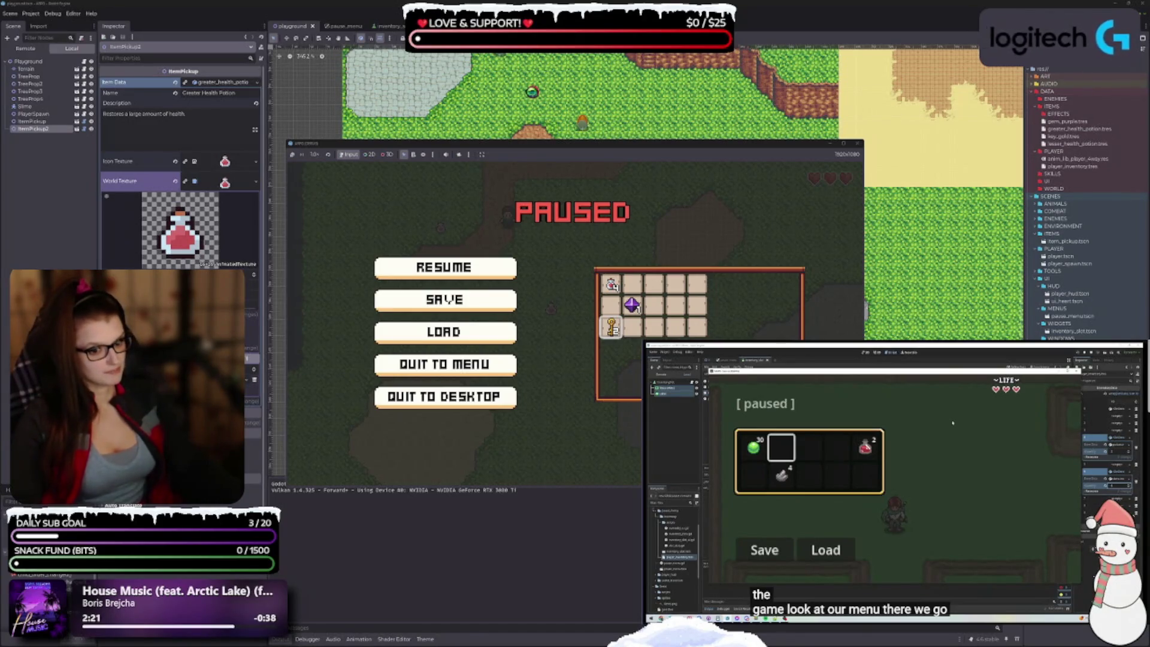
key("Left")
key("Up")
key("Up")
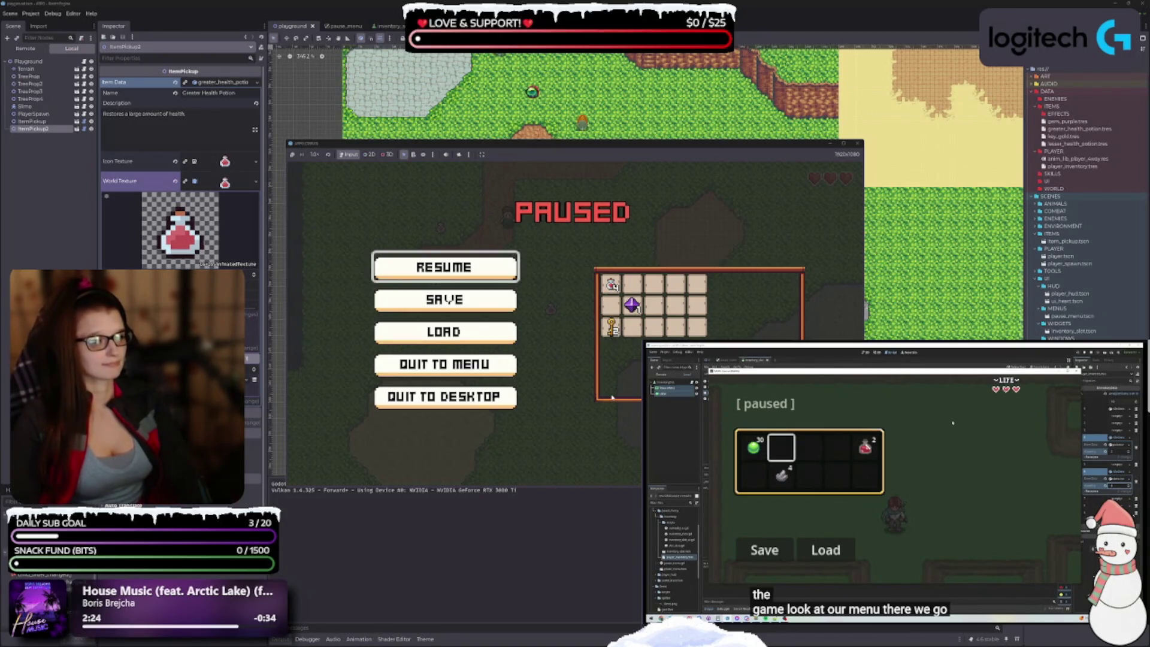
key("Return")
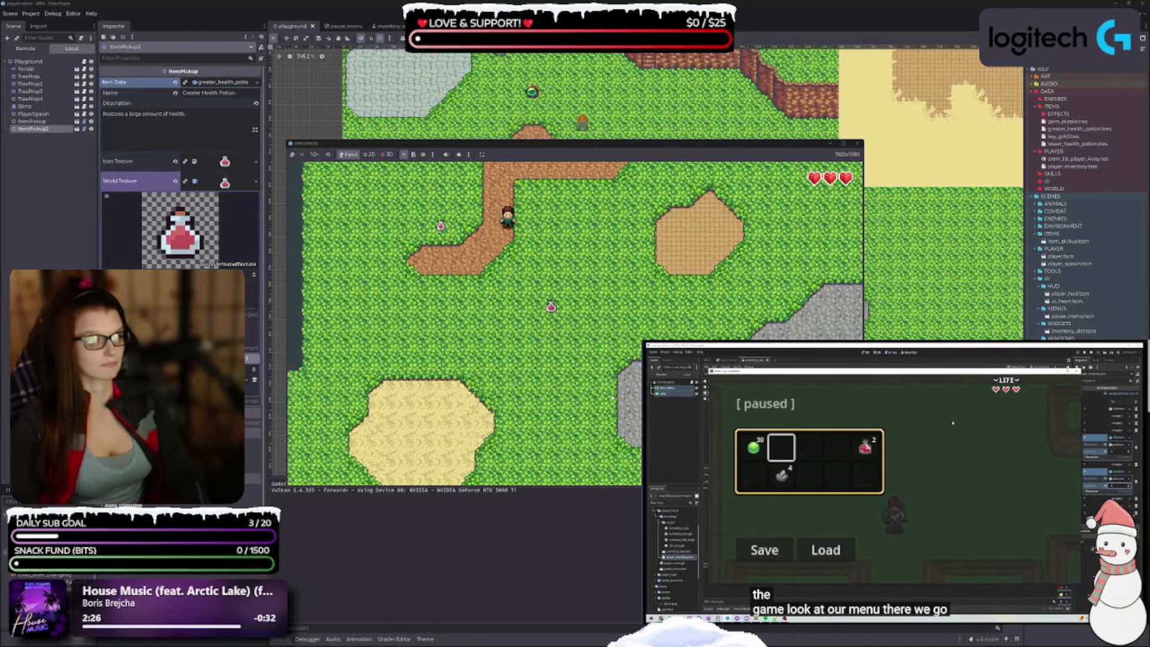
Step: Walk the player to pick up another potion and pause to confirm it fills the second slot
key("Left")
key("Right")
key("Down")
key("Right")
key("Down")
key("Escape")
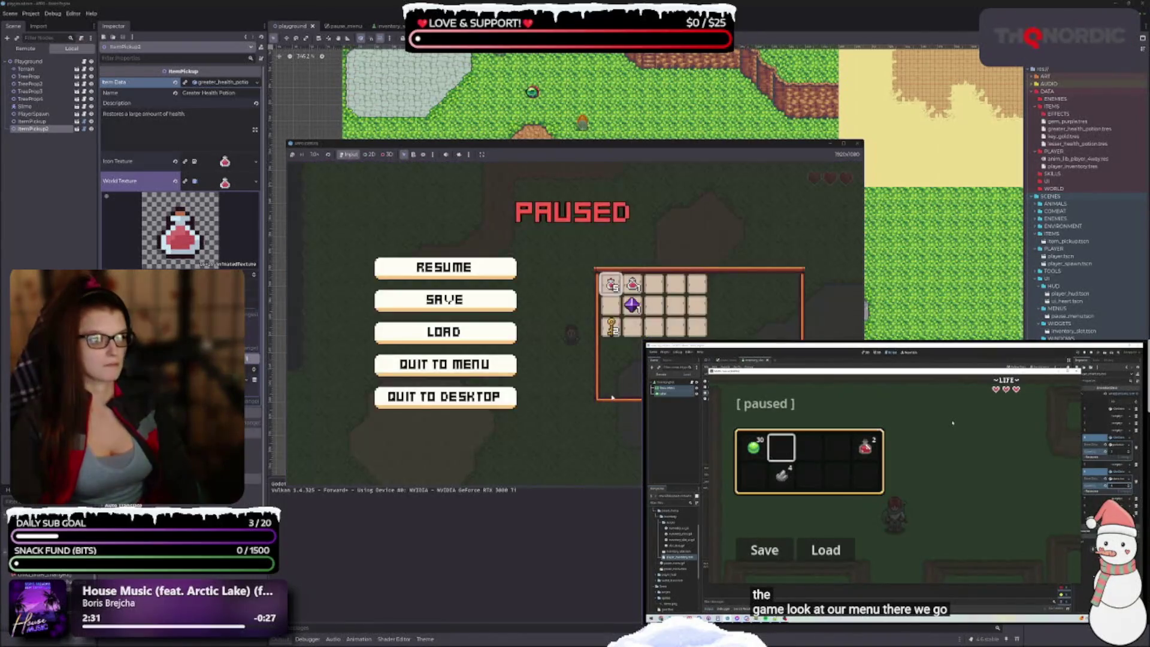
key("Right")
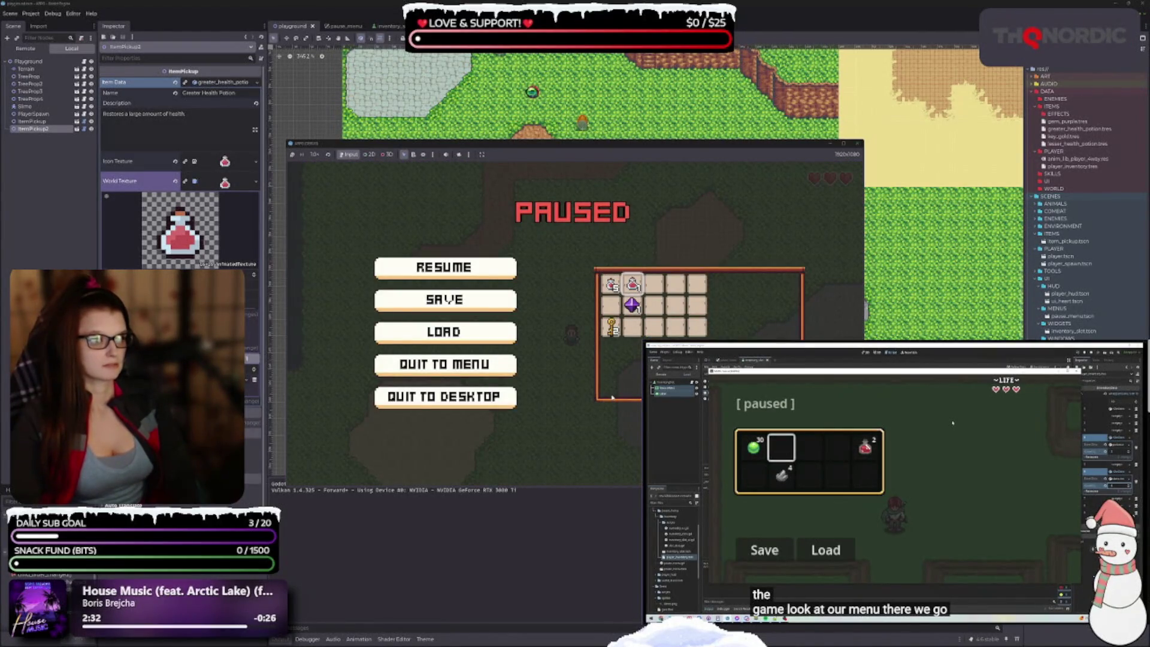
key("Escape")
Step: Explore toward the slime, pause again to inspect the second potion slot, then resume
key("Up")
key("Left")
key("Down")
key("Right")
key("Left")
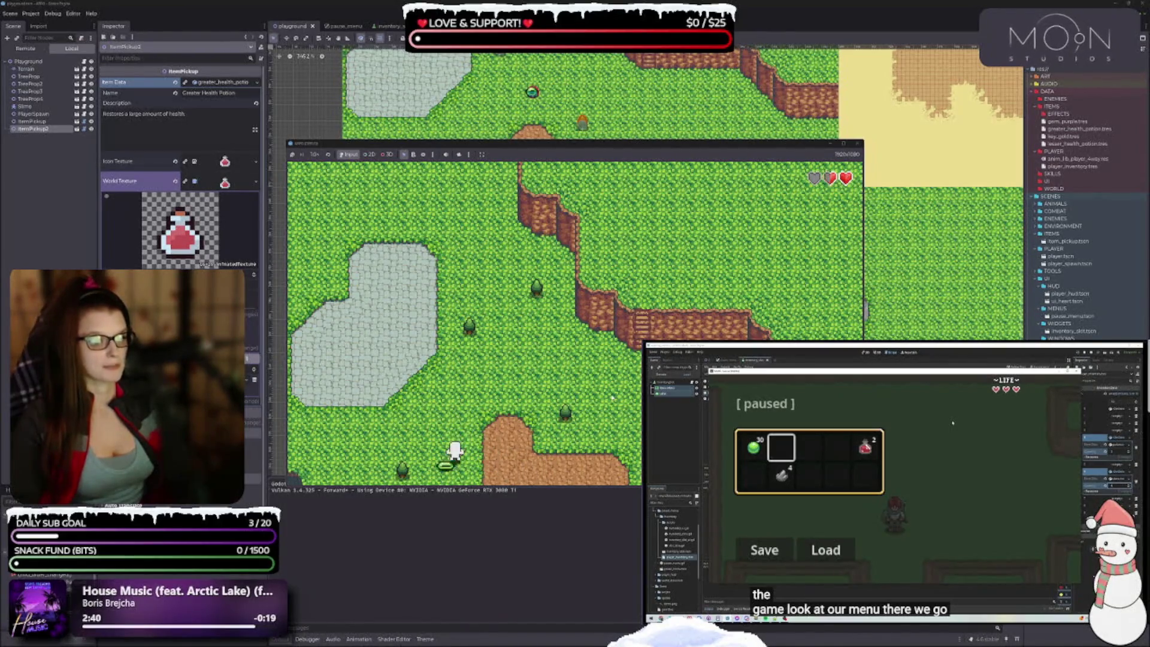
key("Down")
key("Down")
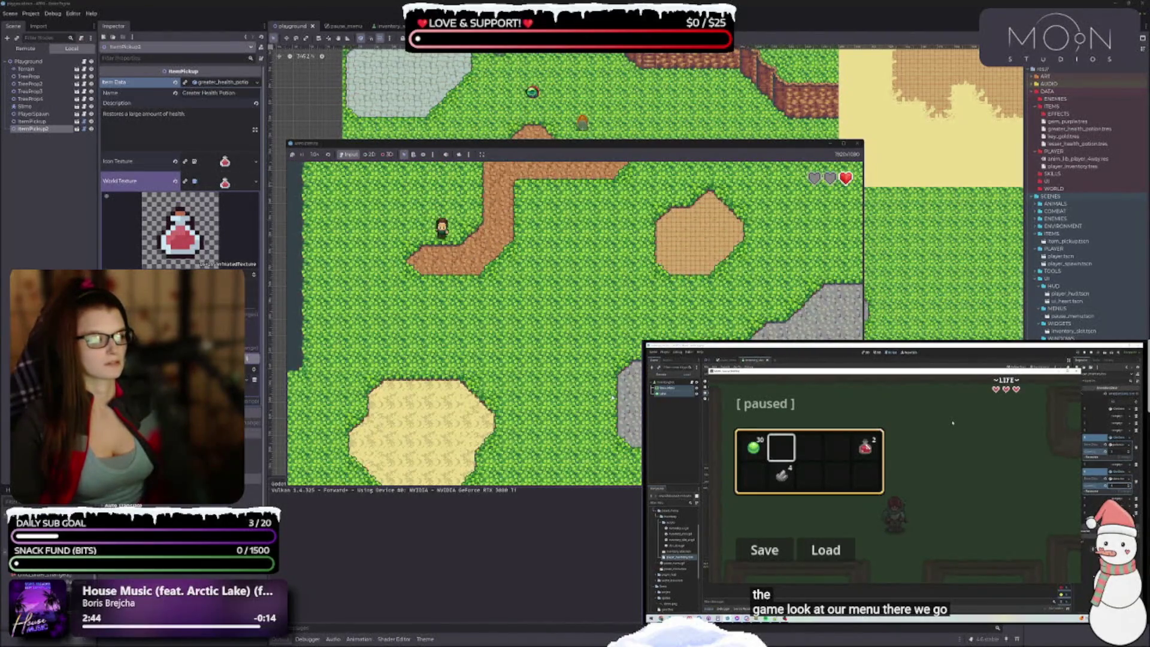
key("Escape")
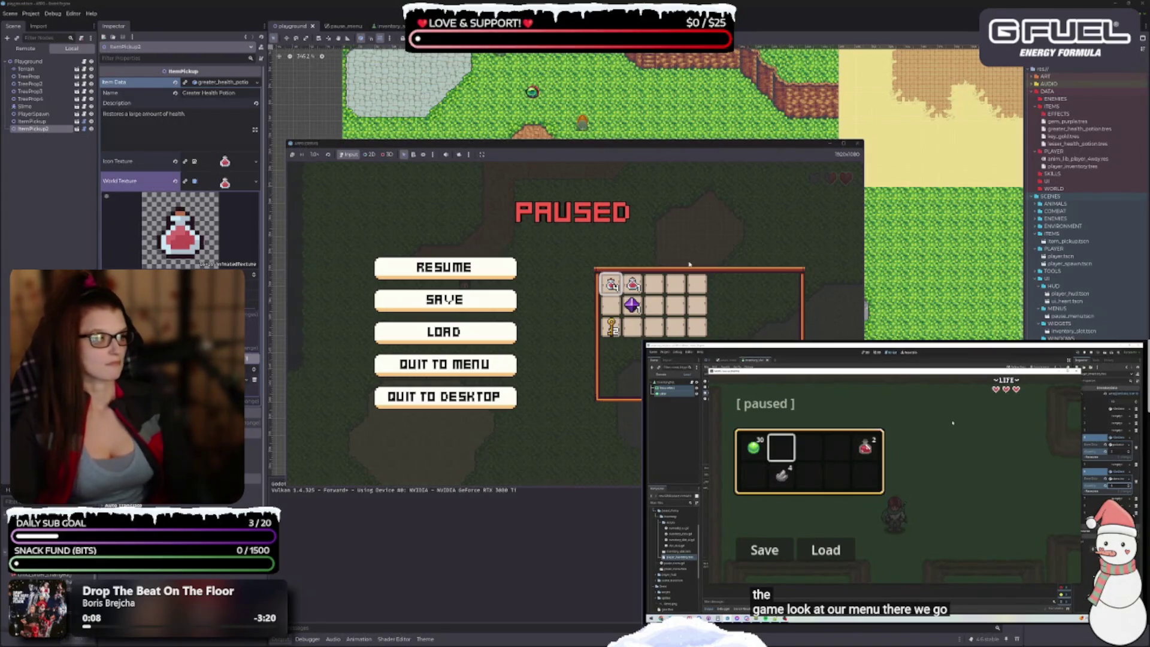
key("Right")
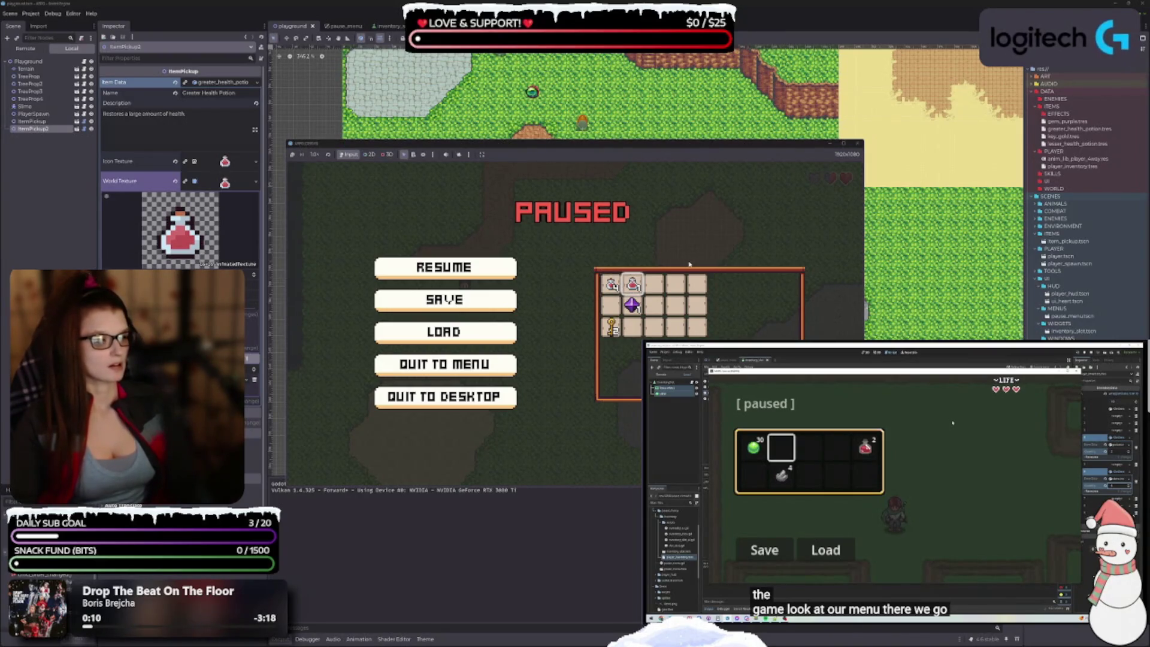
key("Escape")
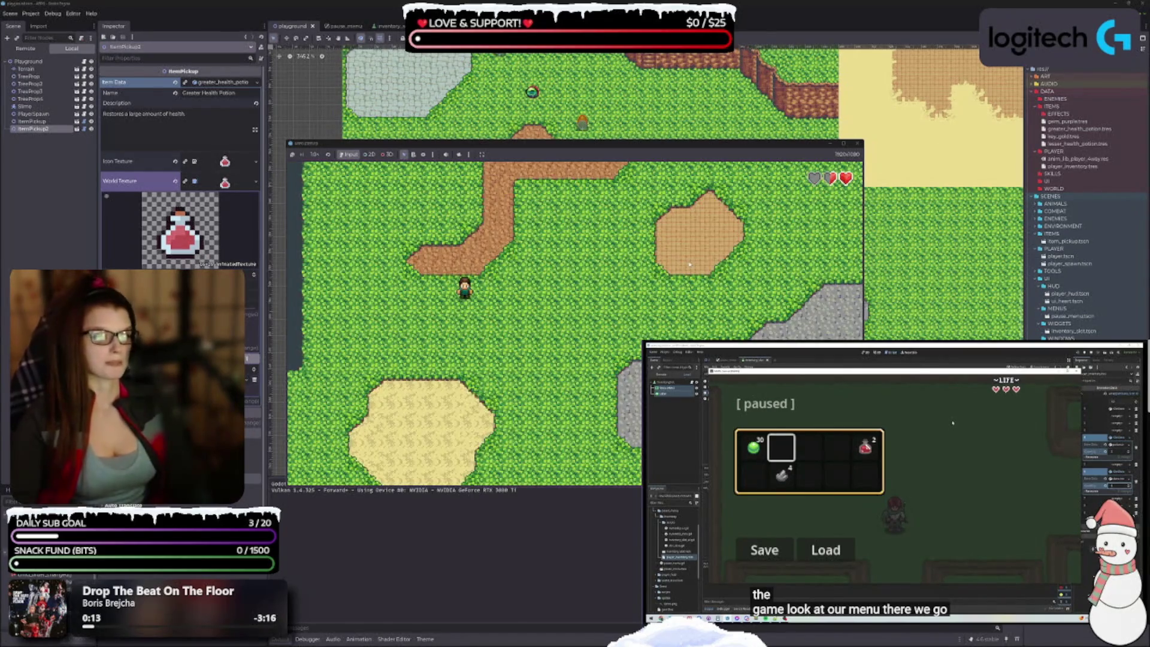
Step: Walk between the upper and lower map areas, then pause to recheck the second slot and resume
key("Up")
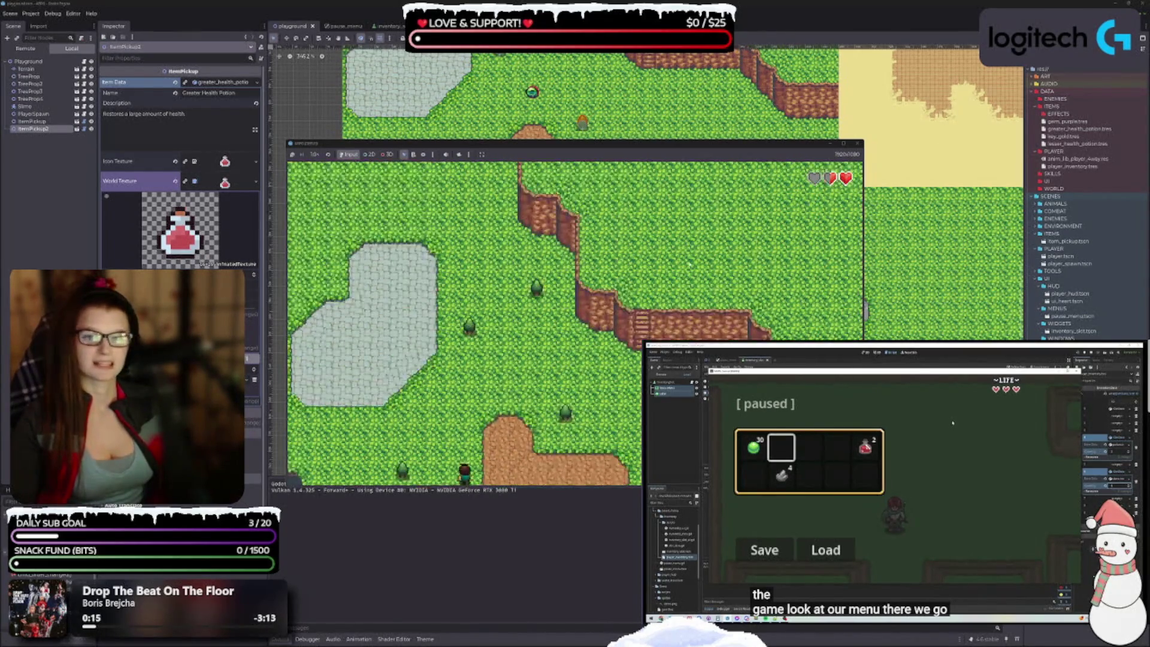
key("Up")
key("Down")
key("Down")
key("Up")
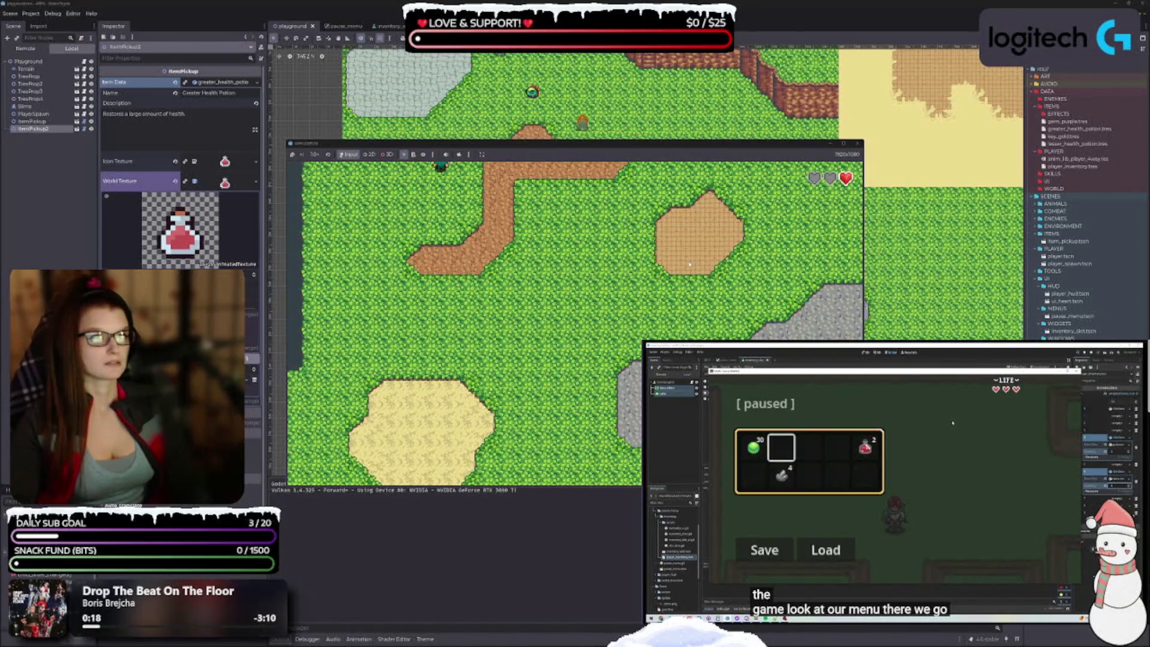
key("Up")
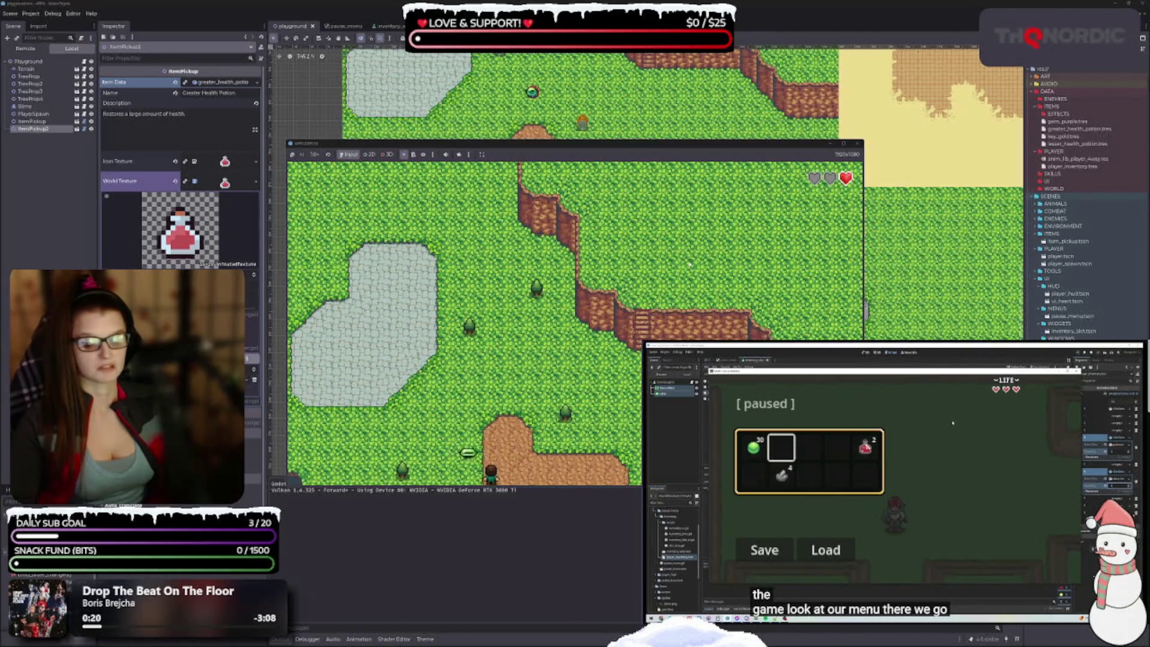
key("Down")
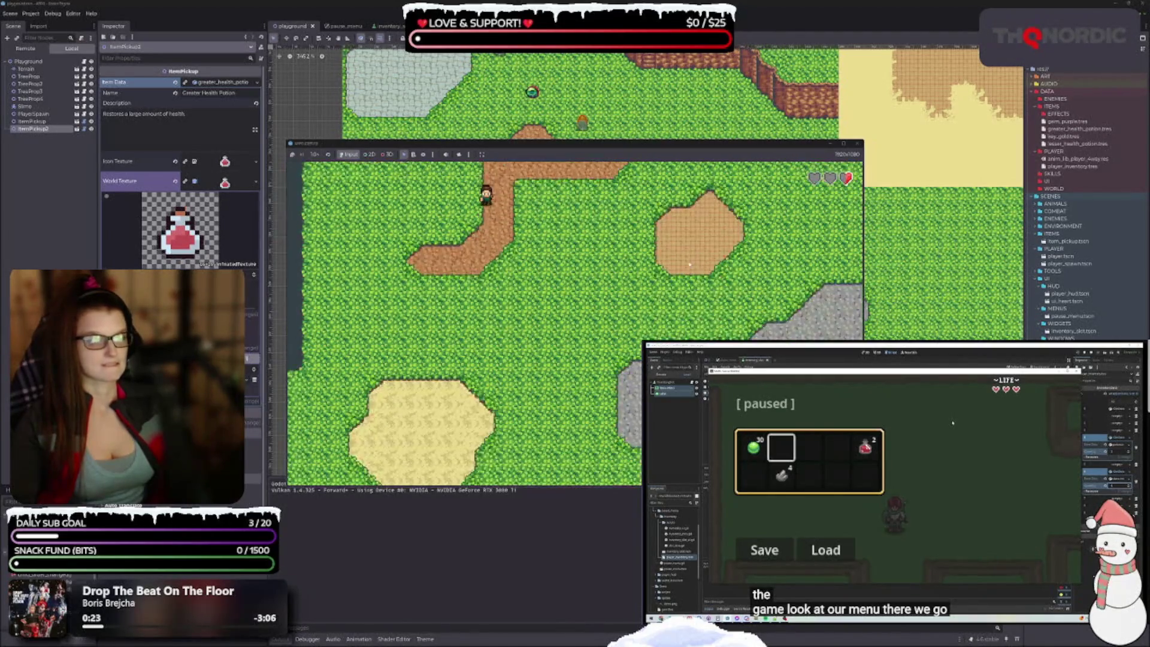
key("Escape")
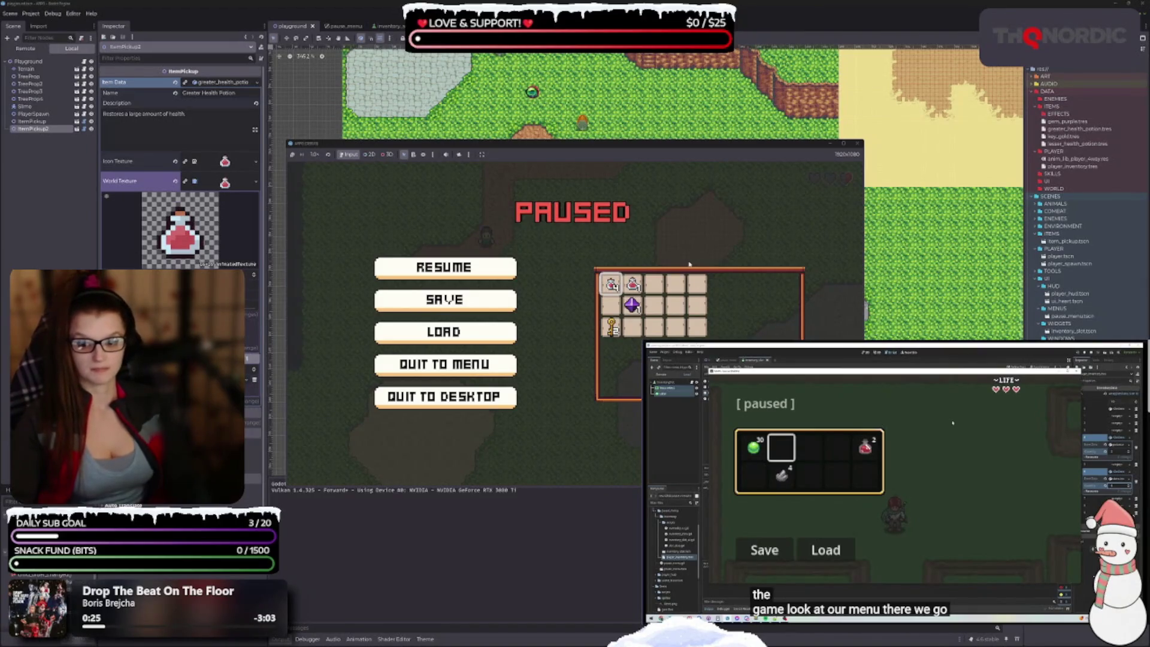
key("Right")
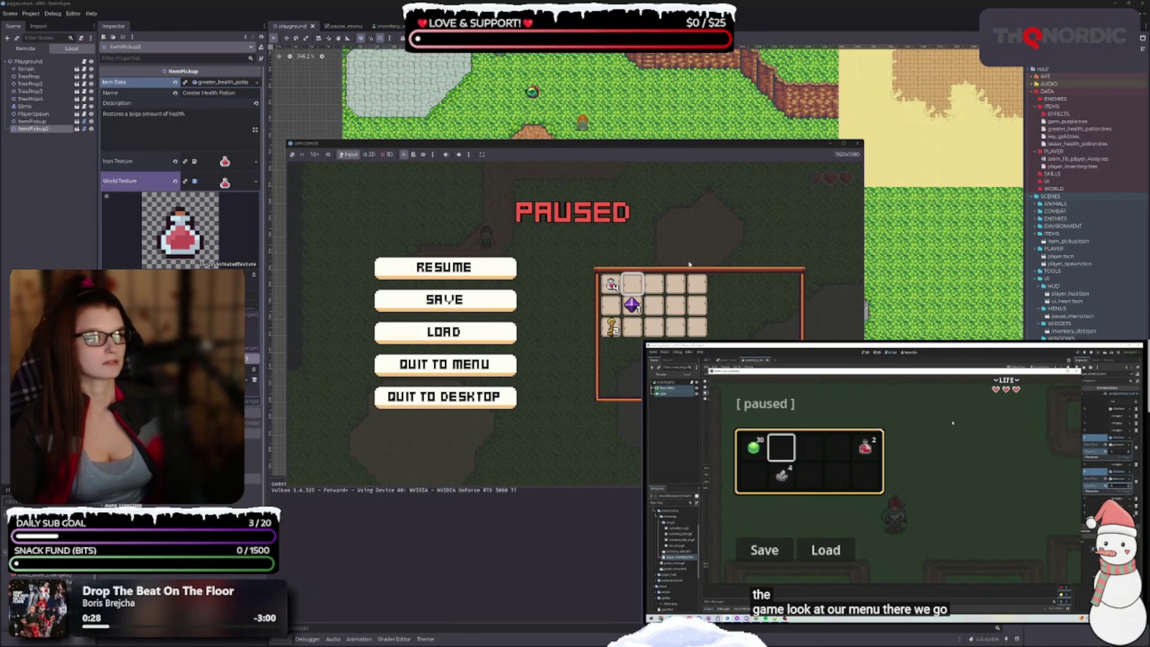
key("Escape")
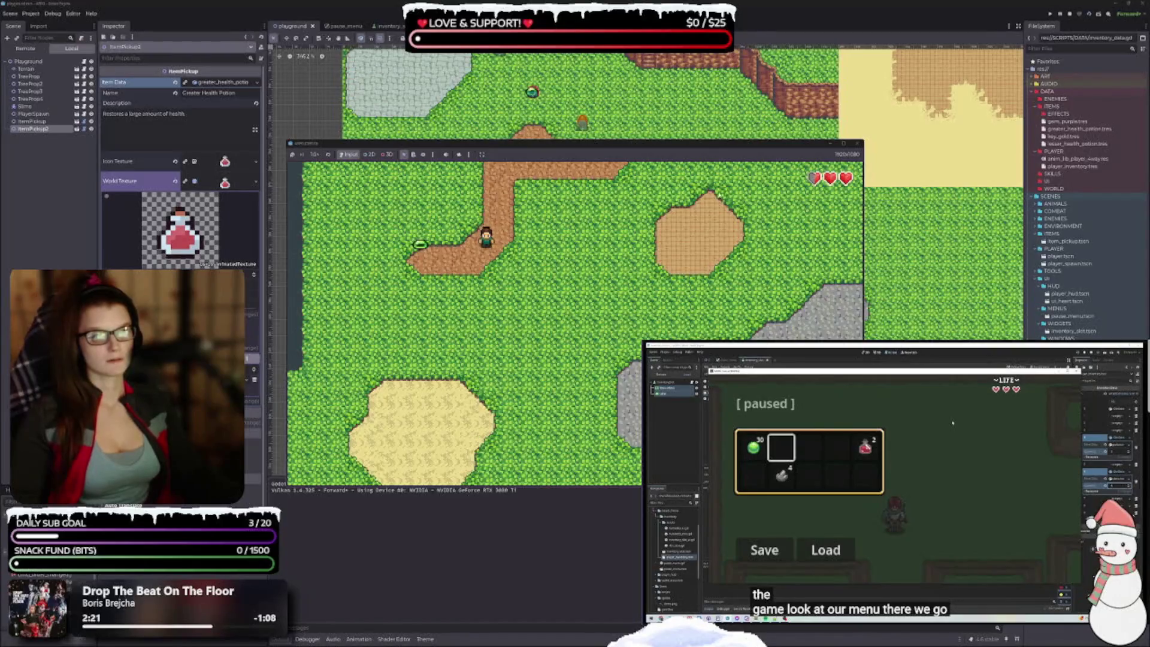
Step: Finish playing and stop the running game with F8
key("F8")
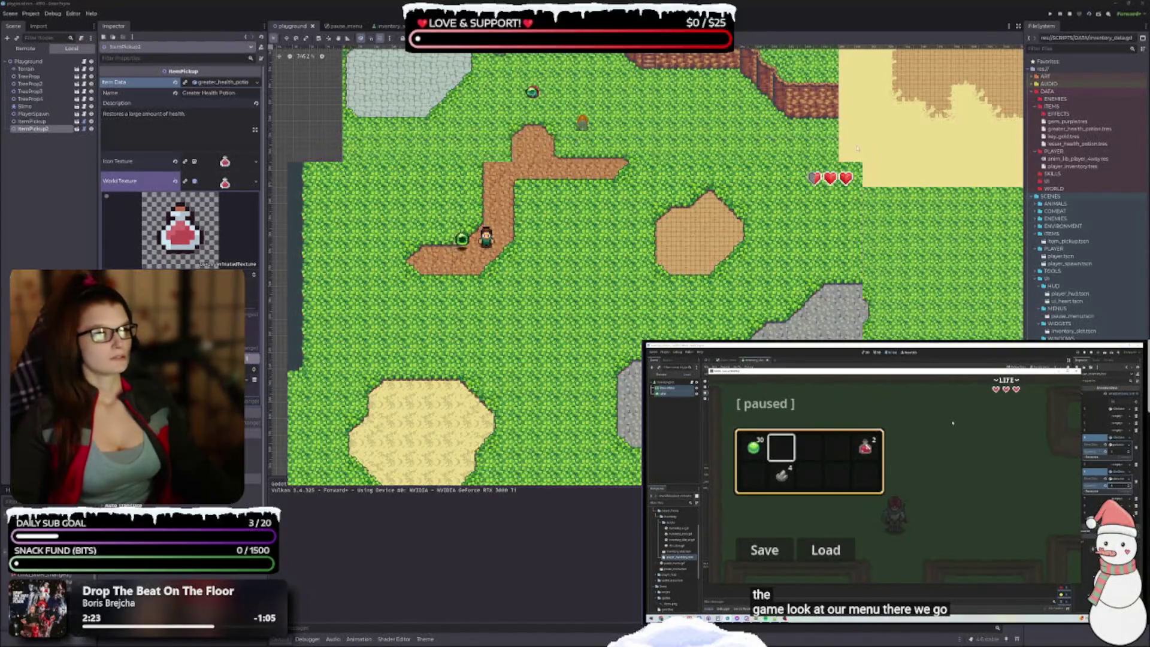
Step: Deselect ItemPickup2 by clicking an empty spot in the playground's 2D viewport
scroll(584, 305, "down", 2)
left_click(570, 282)
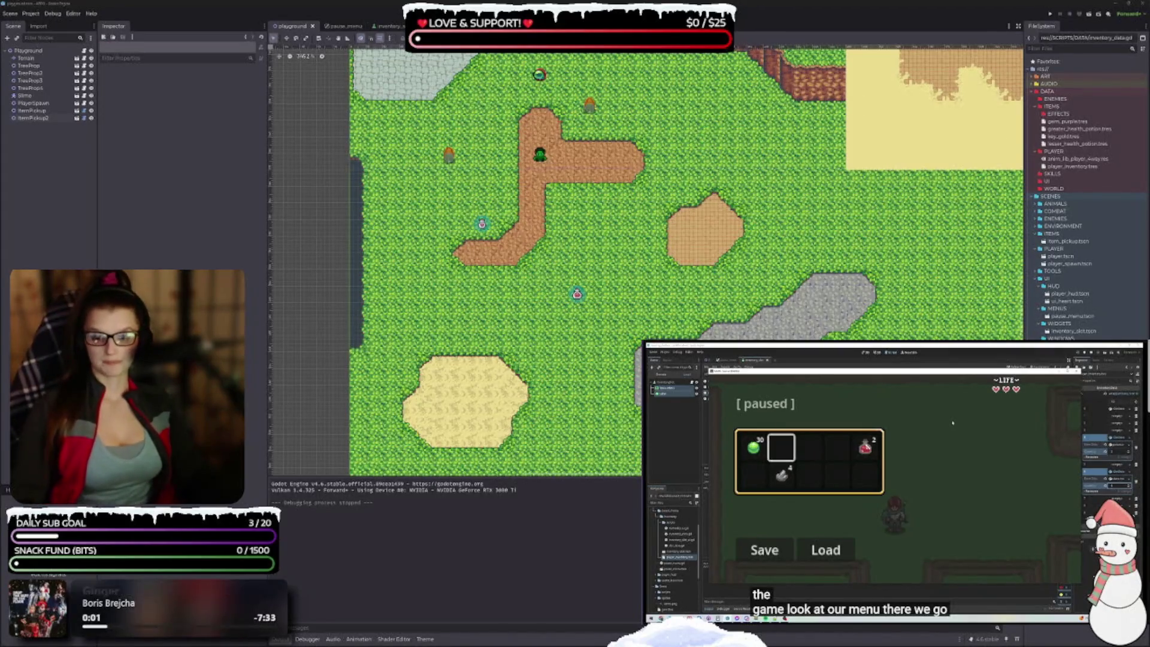
left_click_drag(667, 197, 570, 259)
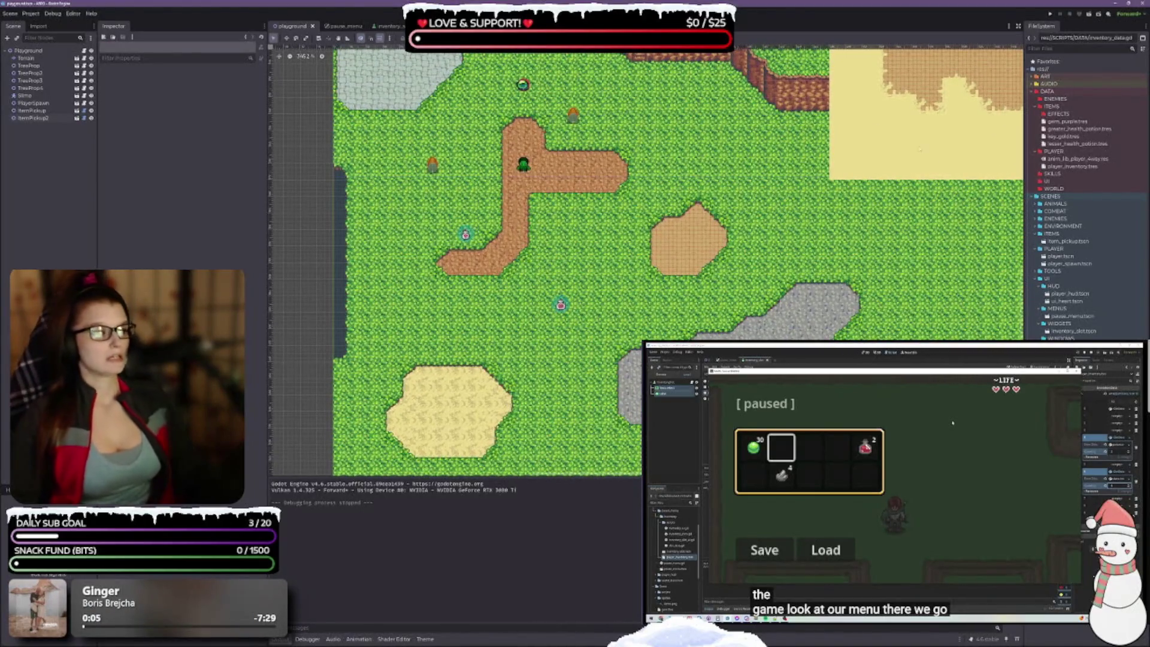